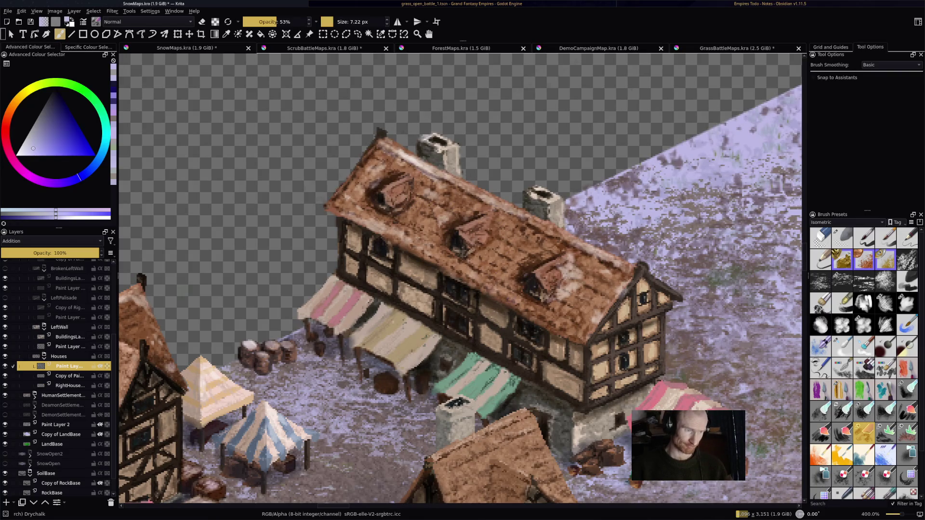
Step: Brush whitish snow over the manor's middle and left dormers and along its lower roof edge
mouse_move(478, 236)
mouse_down()
mouse_move(490, 229)
mouse_move(498, 239)
mouse_up()
drag(391, 180, 418, 197)
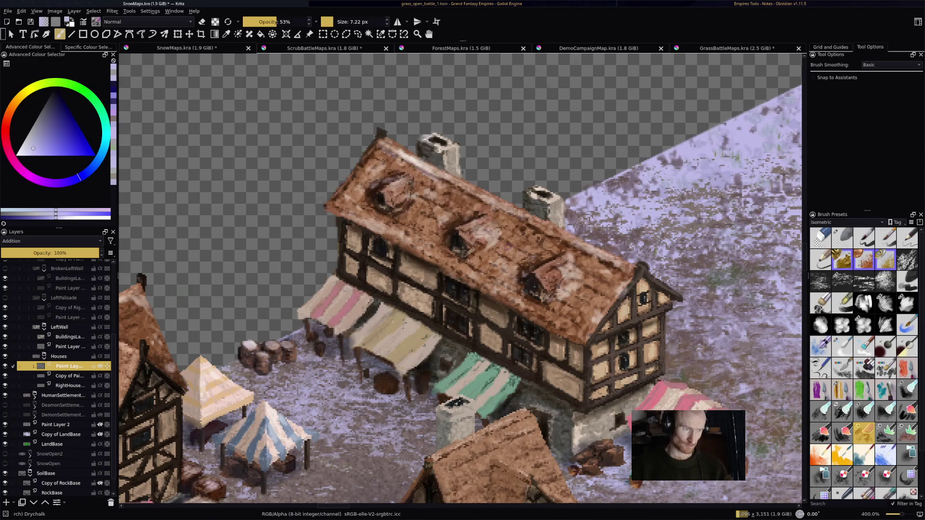
mouse_move(519, 317)
mouse_down()
mouse_move(582, 328)
mouse_move(594, 317)
mouse_up()
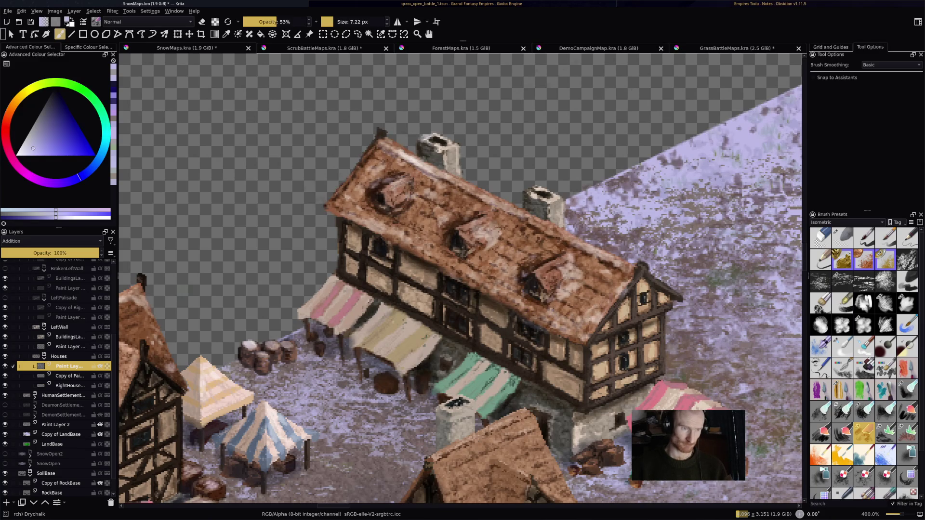
key(1)
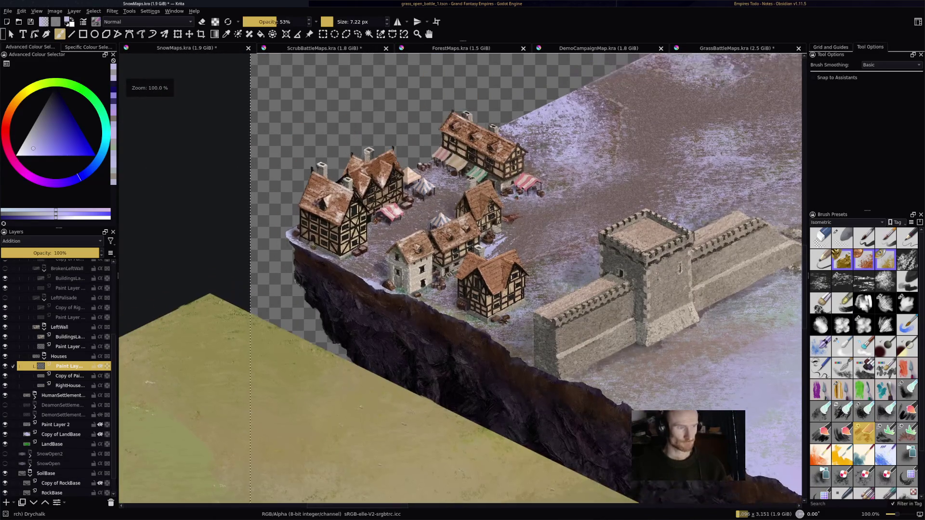
scroll(325, 239, up, 5)
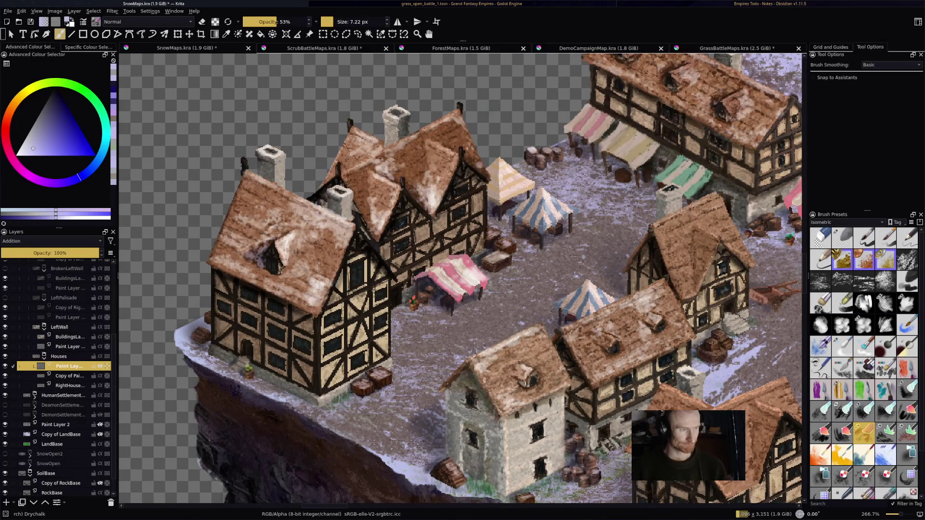
Step: Dust light snow down the central roof and across the right building's roof to its peak
click(367, 171)
drag(366, 184, 380, 214)
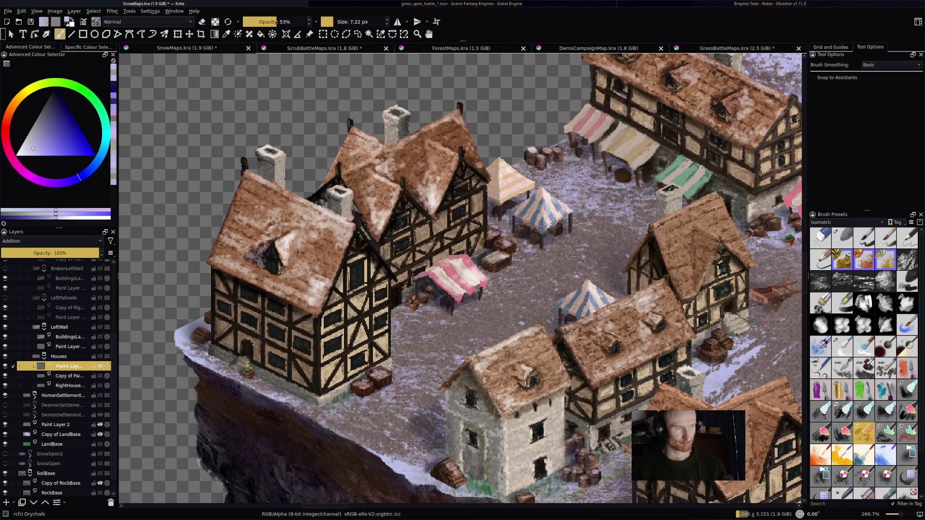
mouse_move(705, 210)
mouse_down()
mouse_move(680, 244)
mouse_move(693, 268)
mouse_move(699, 240)
mouse_move(694, 234)
mouse_move(700, 273)
mouse_move(682, 288)
mouse_move(685, 276)
mouse_up()
drag(656, 228, 683, 292)
mouse_move(691, 194)
mouse_down()
mouse_move(716, 208)
mouse_move(705, 223)
mouse_move(750, 264)
mouse_up()
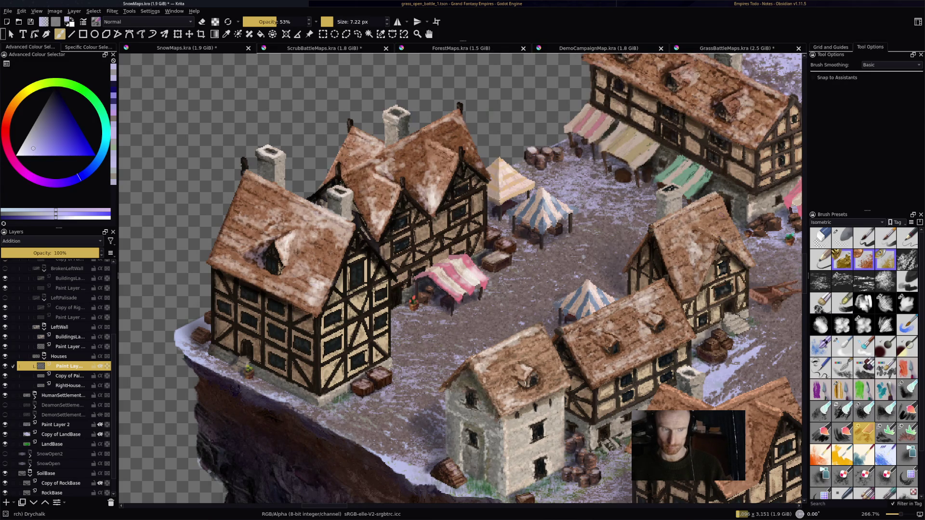
Step: Add snow to the chimney top and the crates, then save the document
drag(661, 198, 675, 190)
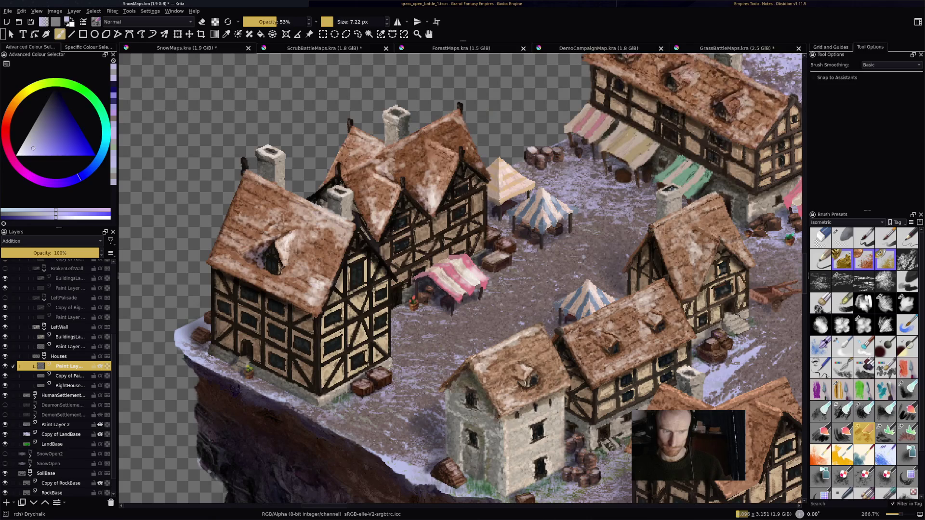
drag(711, 354, 722, 351)
key(ctrl+s)
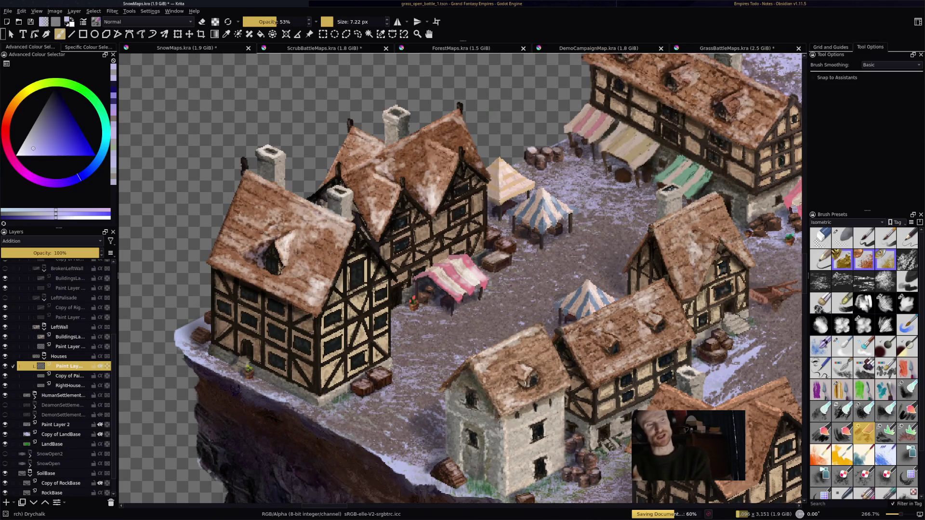
mouse_move(578, 325)
mouse_down()
mouse_move(564, 264)
mouse_move(361, 238)
mouse_up()
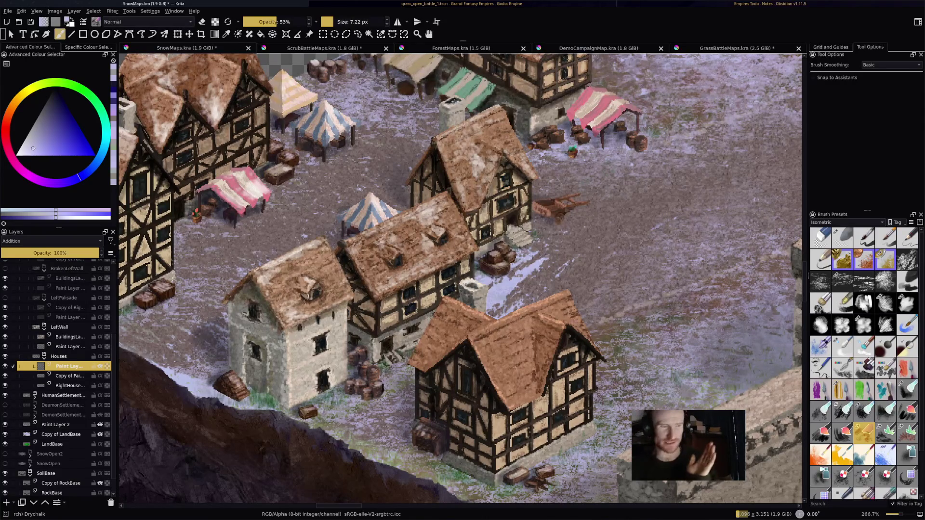
Step: Paint bright snow highlights on the front house's roof, gable wall and nearby ground
drag(528, 371, 525, 348)
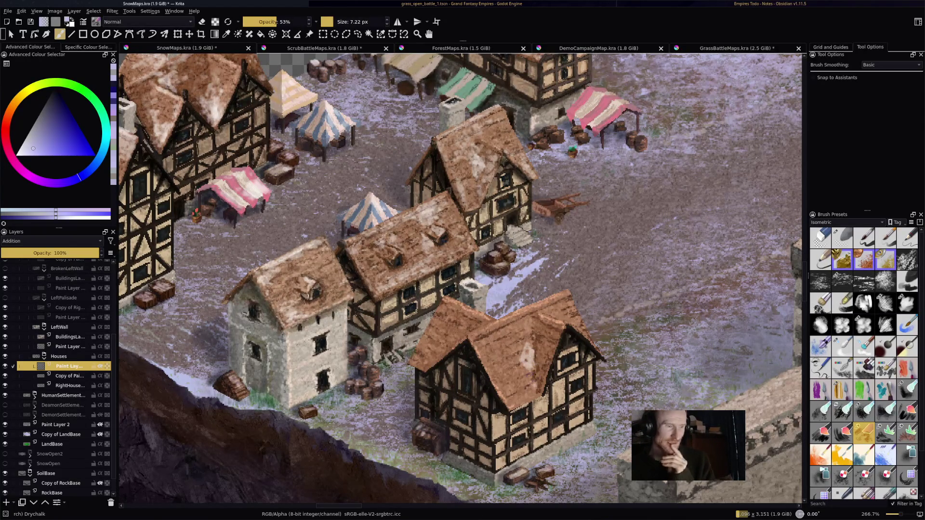
drag(528, 391, 516, 402)
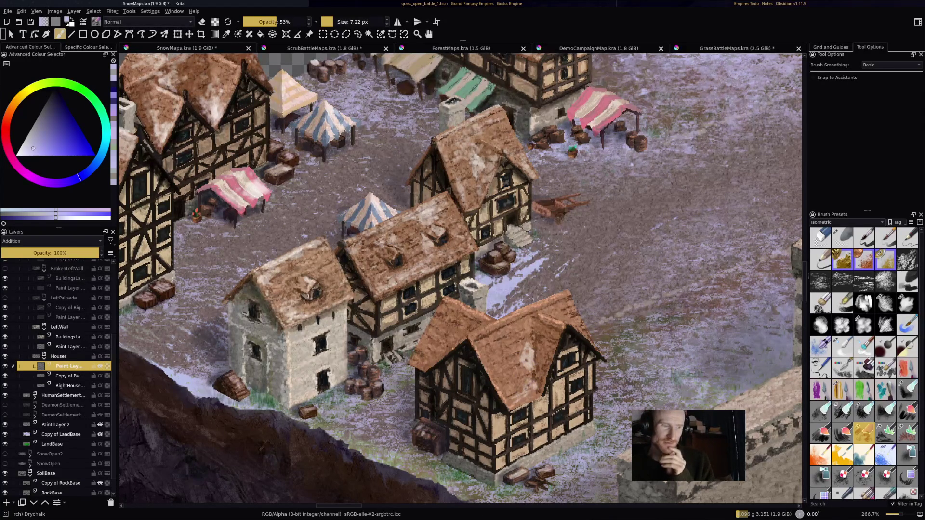
drag(515, 321, 483, 334)
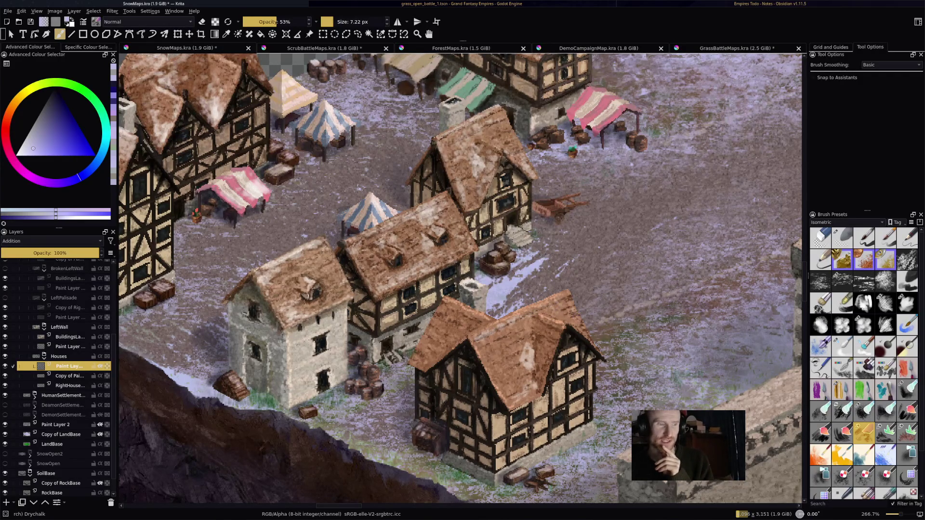
mouse_move(570, 292)
mouse_down()
mouse_move(472, 333)
mouse_move(473, 354)
mouse_move(524, 376)
mouse_up()
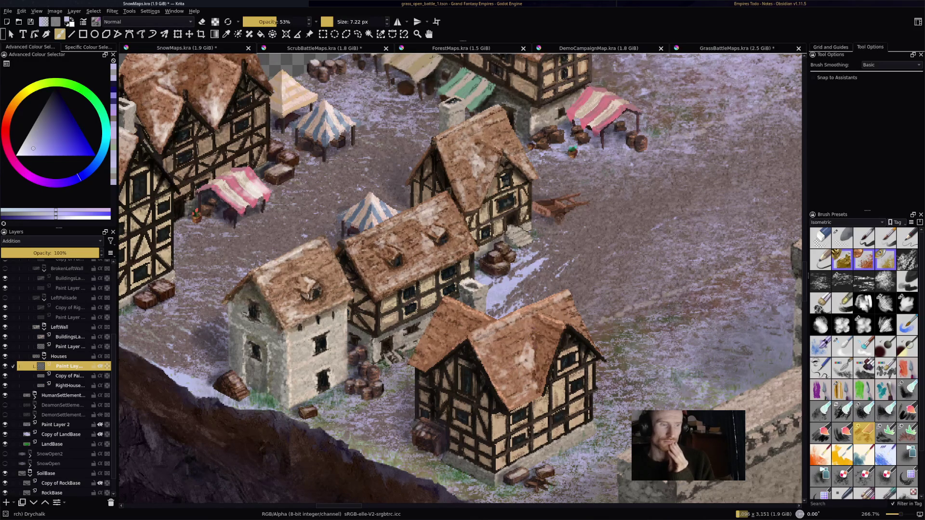
Step: Highlight the front house's right roof edge, undoing and repainting strokes until they sit right
drag(547, 354, 538, 392)
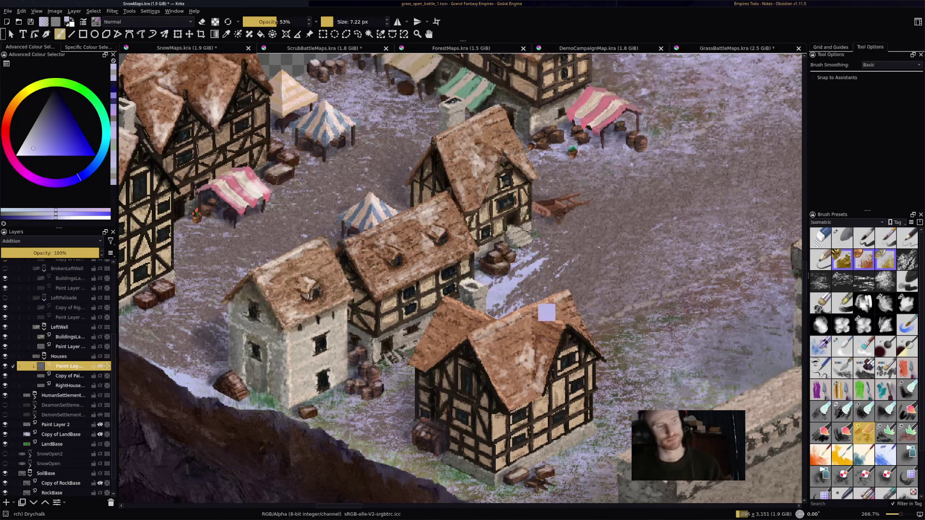
drag(544, 371, 542, 390)
mouse_move(544, 354)
mouse_down()
mouse_move(539, 390)
mouse_move(546, 354)
mouse_up()
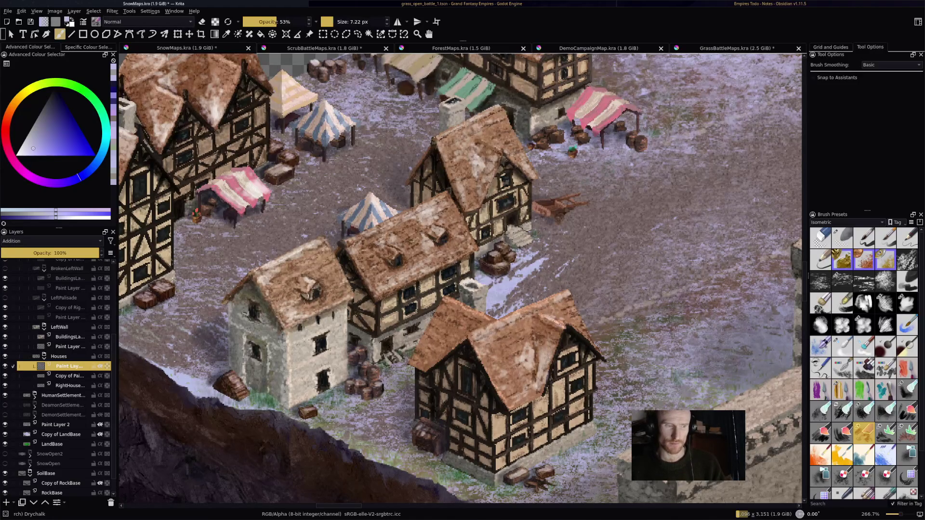
key(ctrl+z)
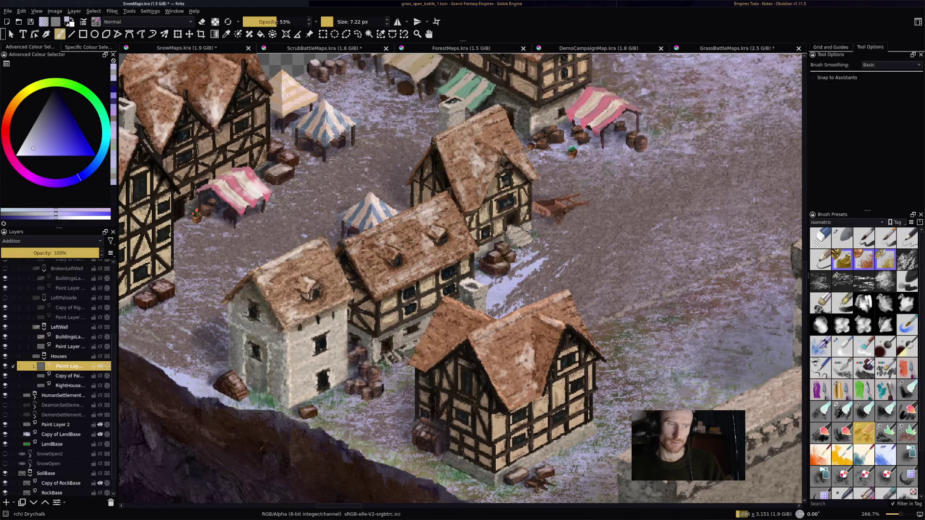
drag(558, 326, 541, 380)
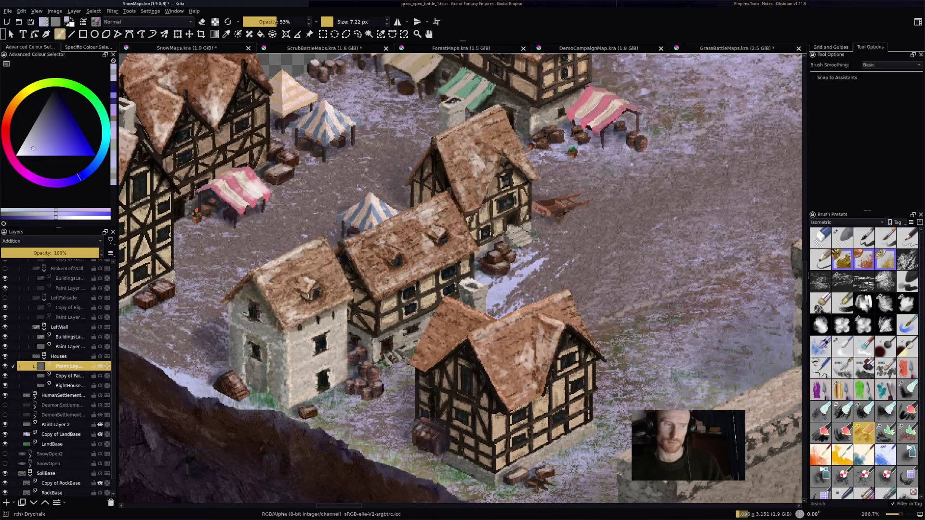
key(ctrl+z)
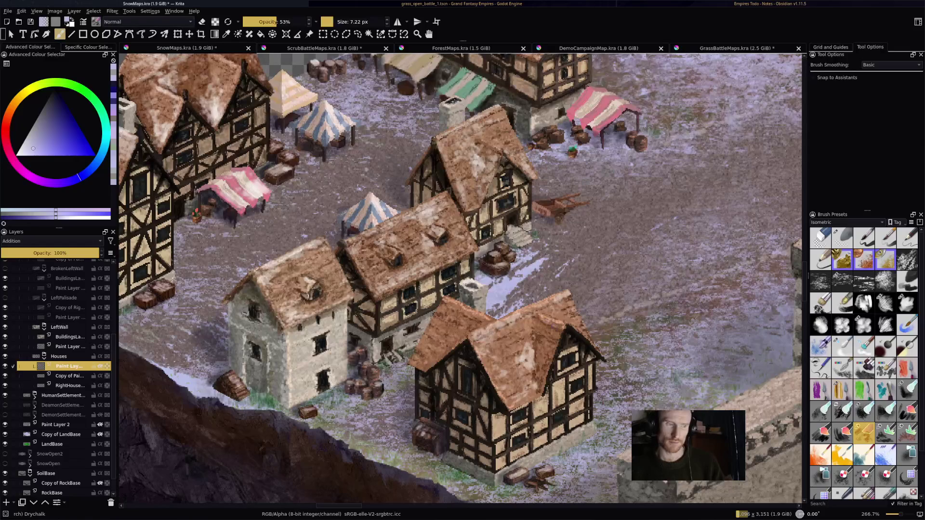
drag(541, 361, 537, 384)
Step: Add small highlights on the front roof and brighten its left roof edge
drag(503, 327, 523, 343)
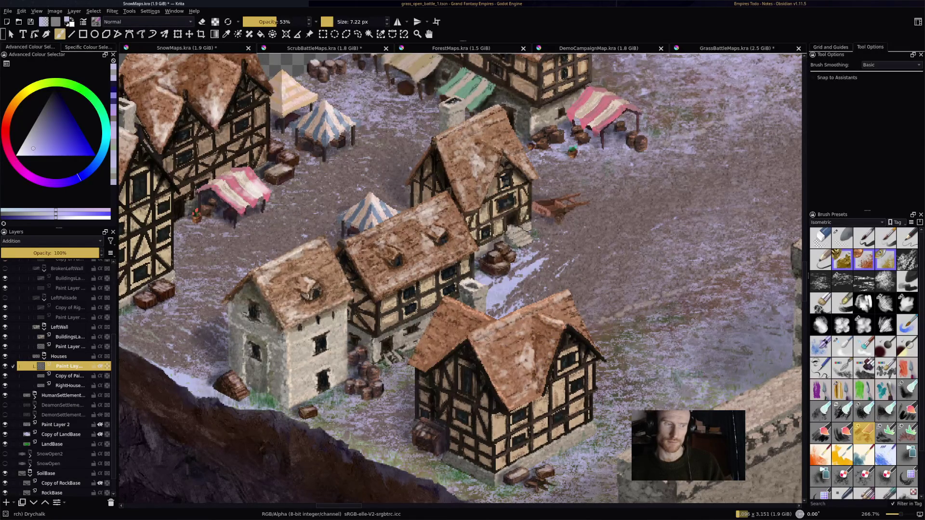
mouse_move(467, 313)
mouse_down()
mouse_move(493, 318)
mouse_move(441, 330)
mouse_move(417, 359)
mouse_up()
mouse_move(447, 329)
mouse_down()
mouse_move(424, 363)
mouse_move(436, 359)
mouse_move(414, 354)
mouse_move(440, 349)
mouse_move(425, 348)
mouse_up()
drag(444, 316, 436, 325)
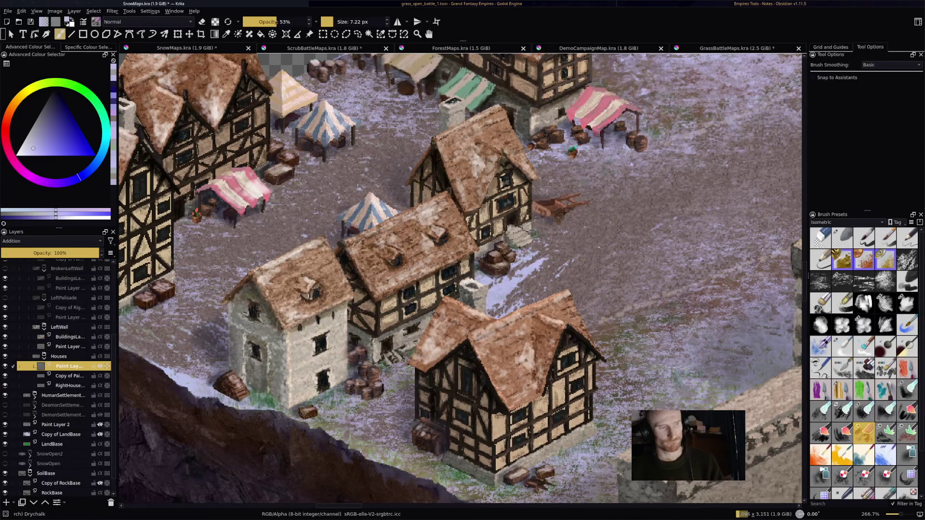
scroll(463, 347, down, 2)
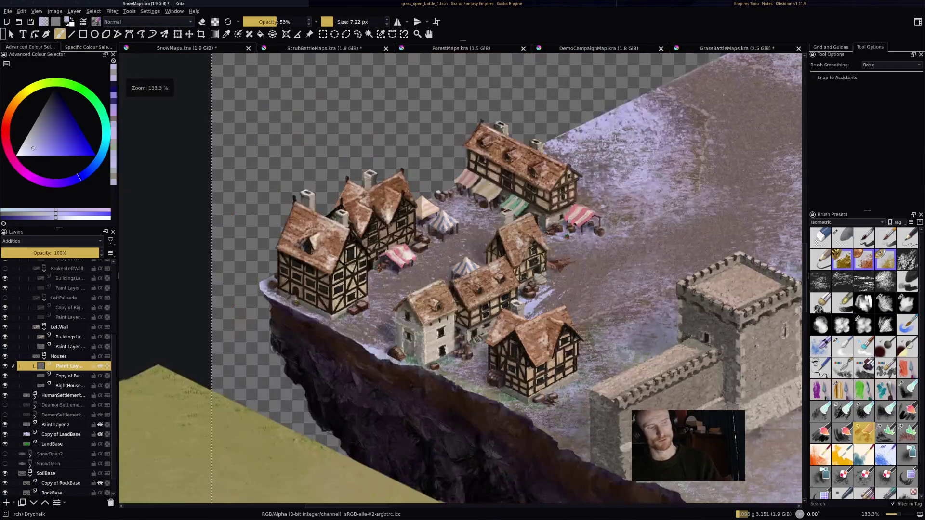
Step: Save and pan the canvas until the market square with the cart and tents is in view
drag(462, 289, 408, 268)
key(ctrl+s)
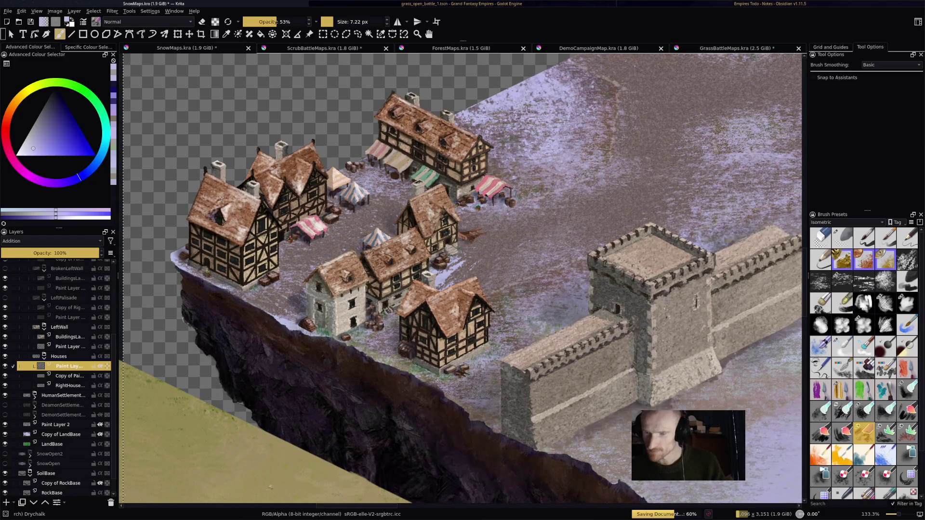
drag(463, 325, 466, 262)
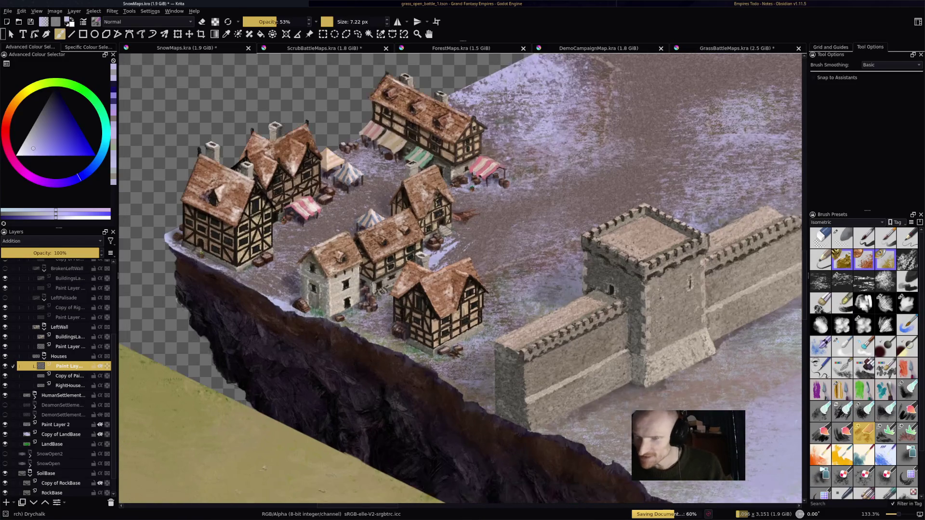
scroll(433, 289, up, 3)
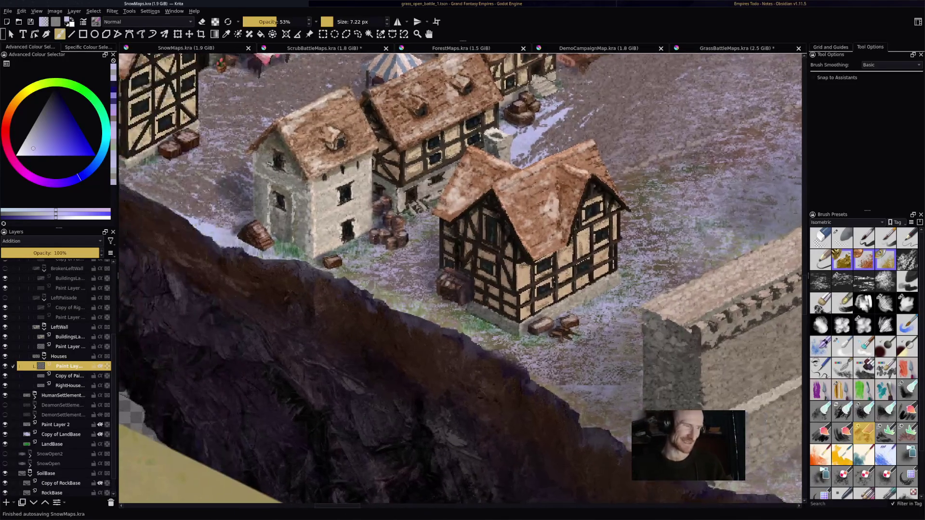
drag(463, 274, 419, 391)
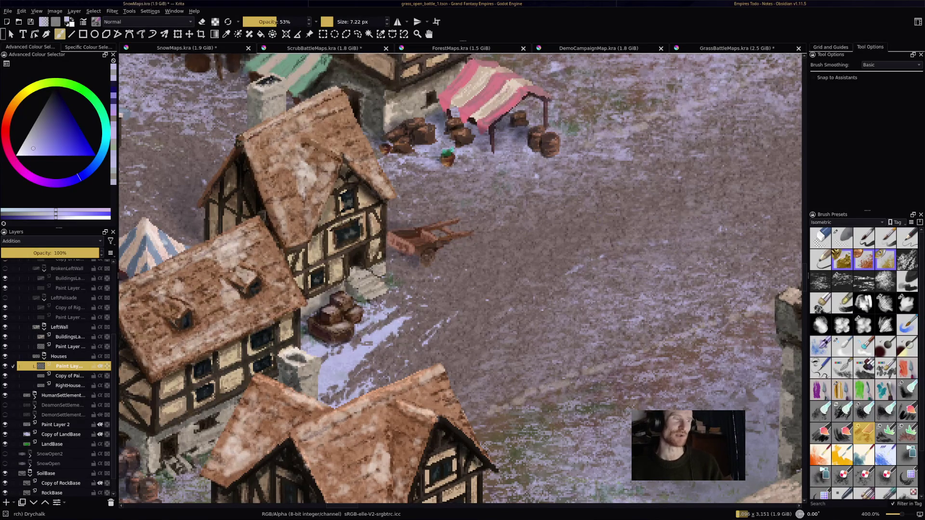
drag(462, 274, 543, 253)
drag(463, 275, 464, 281)
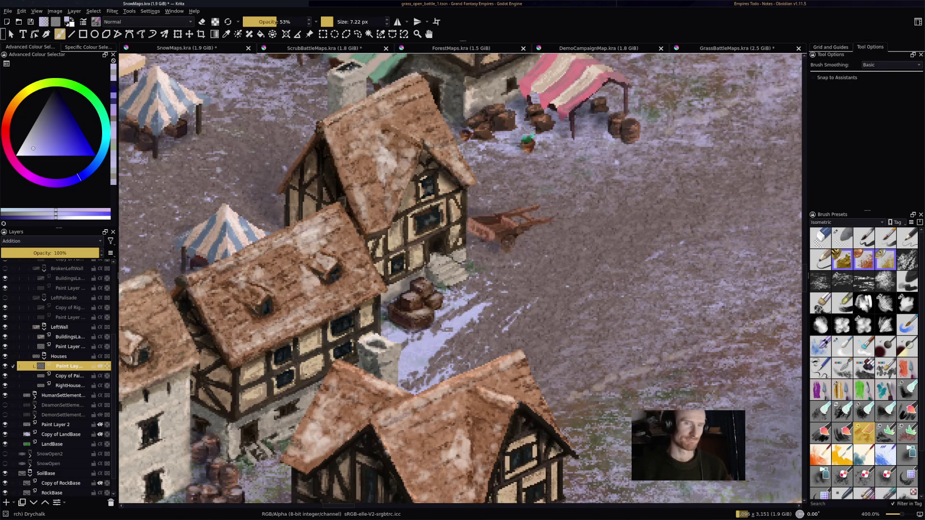
Step: Dust snow onto the wooden cart and brush it across the red-and-cream awning
mouse_move(496, 224)
mouse_down()
mouse_move(483, 222)
mouse_move(503, 217)
mouse_move(502, 229)
mouse_move(489, 229)
mouse_up()
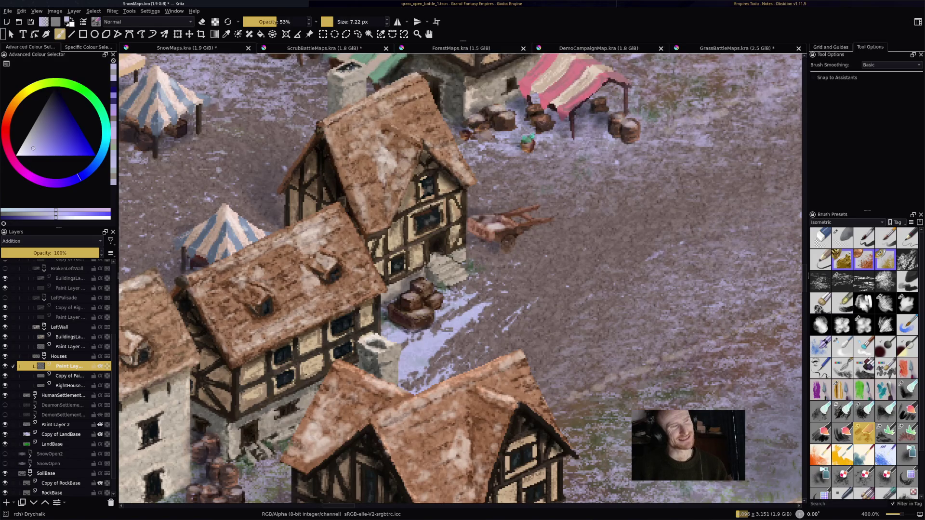
mouse_move(580, 86)
mouse_down()
mouse_move(571, 83)
mouse_move(589, 81)
mouse_move(578, 86)
mouse_move(561, 58)
mouse_move(542, 87)
mouse_move(571, 101)
mouse_move(586, 95)
mouse_move(587, 67)
mouse_move(613, 73)
mouse_move(516, 105)
mouse_up()
scroll(463, 278, down, 3)
scroll(463, 279, up, 3)
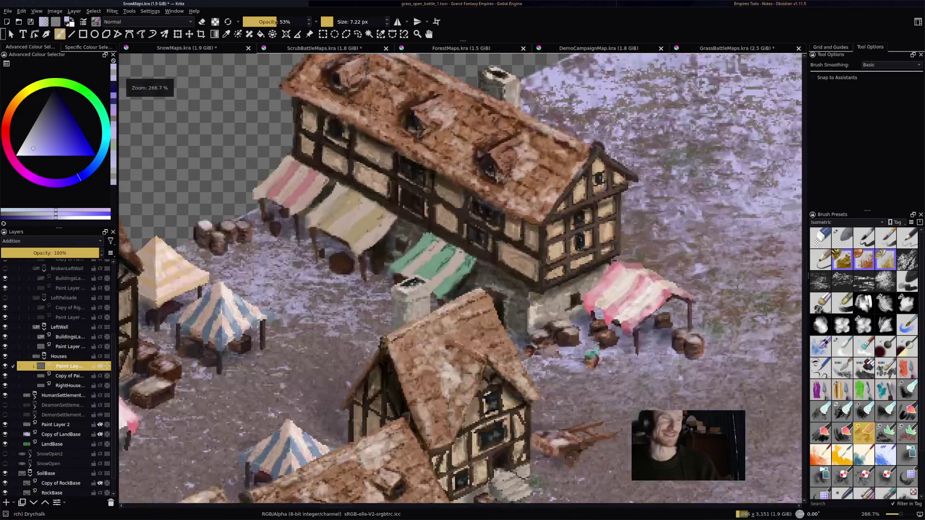
Step: Dust white snow over the pink-striped and green awnings beside the large house, then save
drag(463, 278, 610, 289)
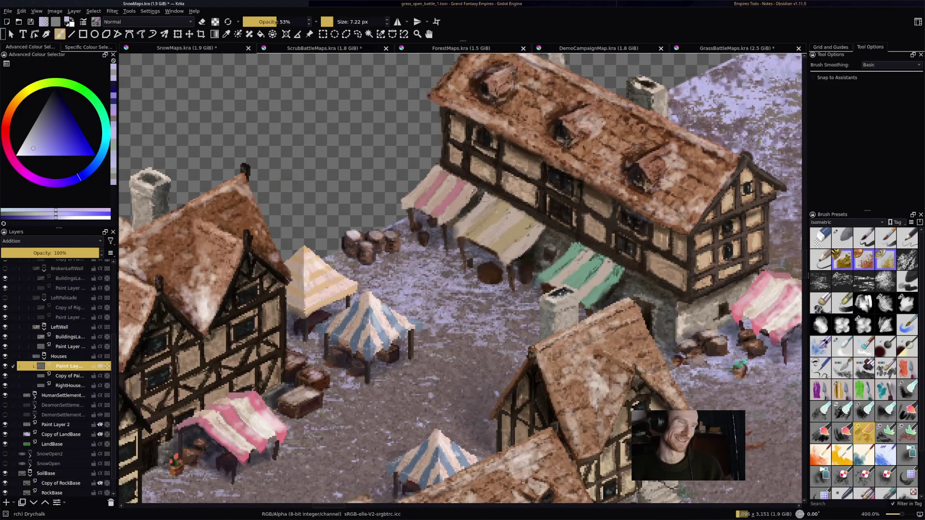
mouse_move(429, 187)
mouse_down()
mouse_move(448, 210)
mouse_move(431, 208)
mouse_move(525, 247)
mouse_move(513, 217)
mouse_move(488, 231)
mouse_up()
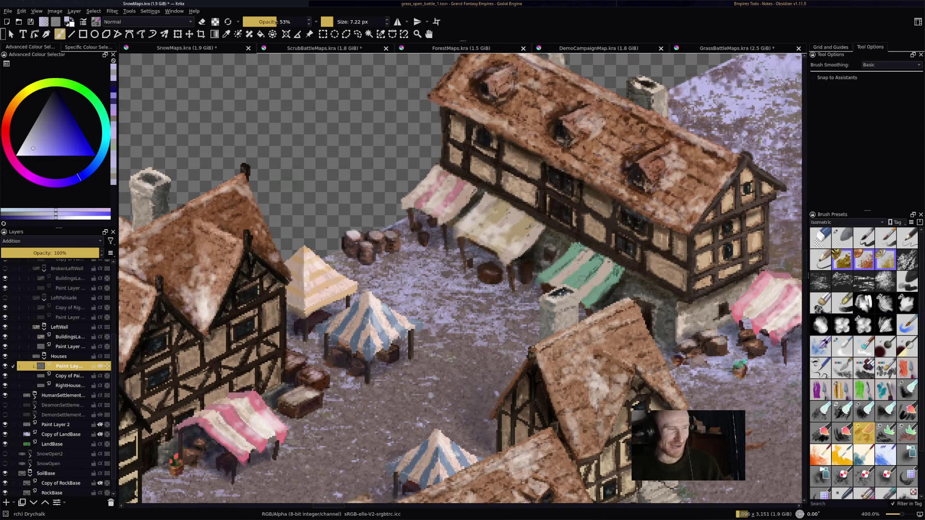
mouse_move(553, 276)
mouse_down()
mouse_move(565, 269)
mouse_move(561, 282)
mouse_move(582, 286)
mouse_up()
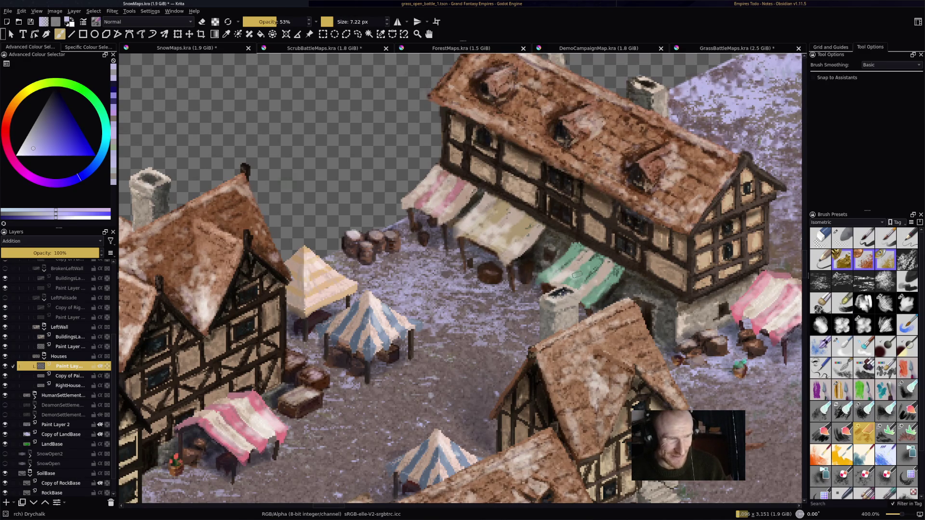
key(ctrl+s)
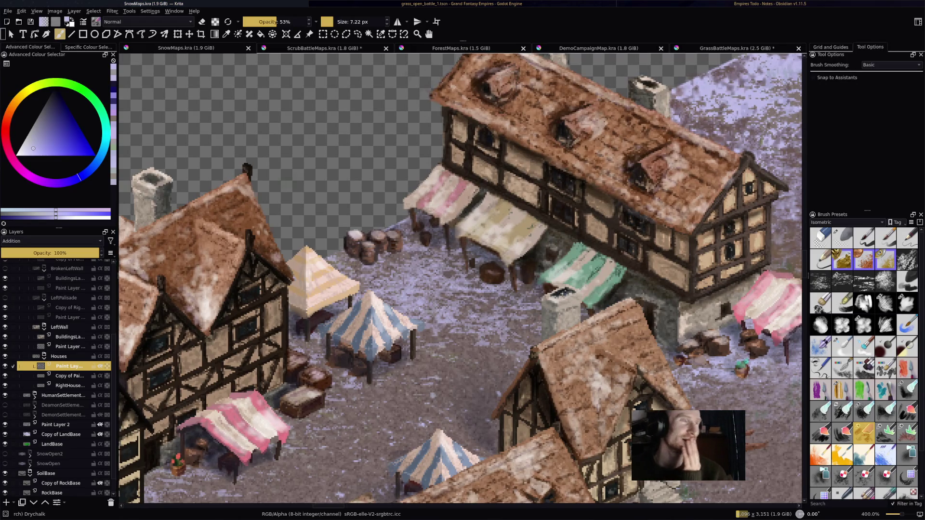
scroll(463, 279, right, 2)
scroll(231, 213, down, 2)
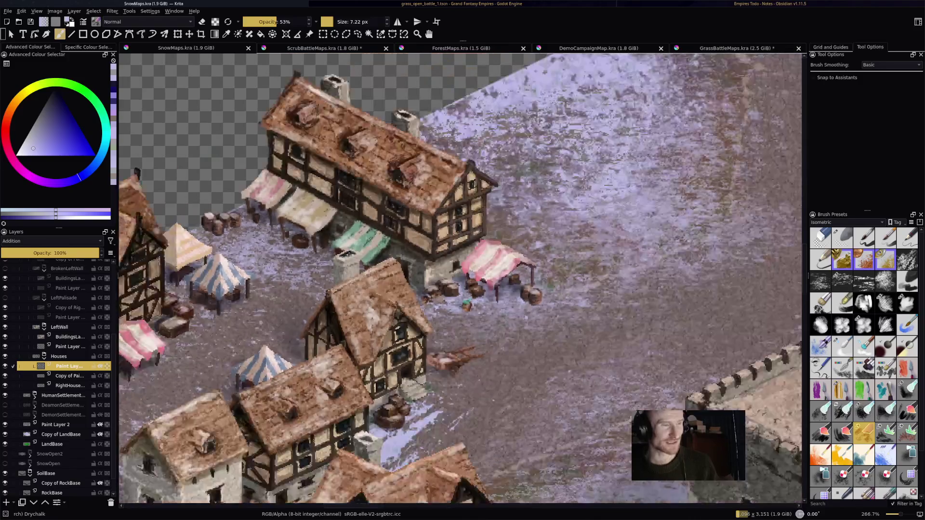
scroll(463, 279, down, 1)
scroll(463, 279, down, 1)
scroll(462, 280, up, 1)
Step: Pan over the village and castle, then run the game from Godot with F5 to test the battle
mouse_move(462, 279)
mouse_down()
mouse_move(635, 197)
mouse_move(636, 248)
mouse_move(604, 287)
mouse_up()
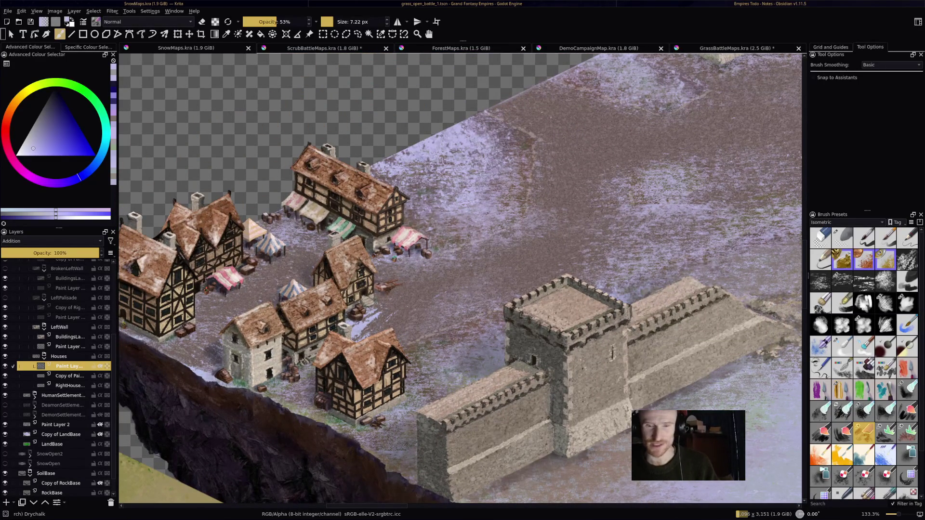
mouse_move(463, 279)
mouse_down()
mouse_move(560, 243)
mouse_move(499, 235)
mouse_up()
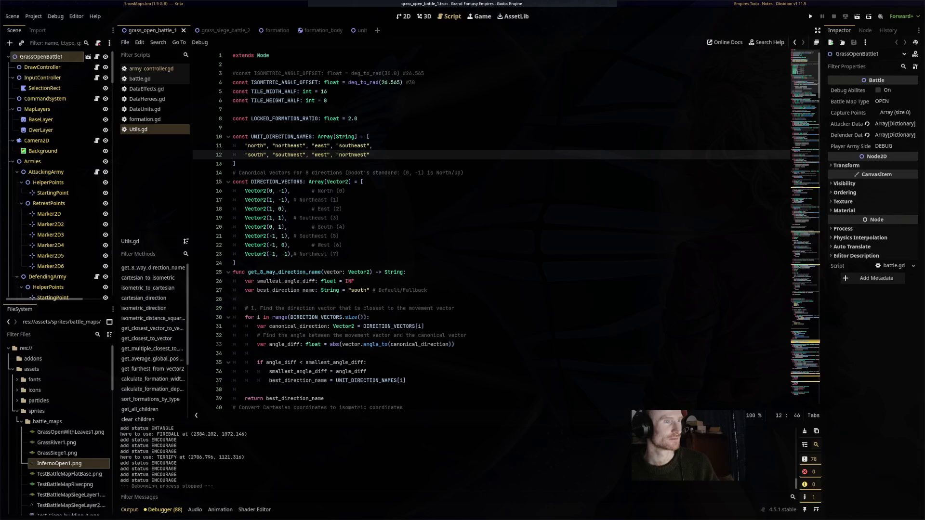
key(F5)
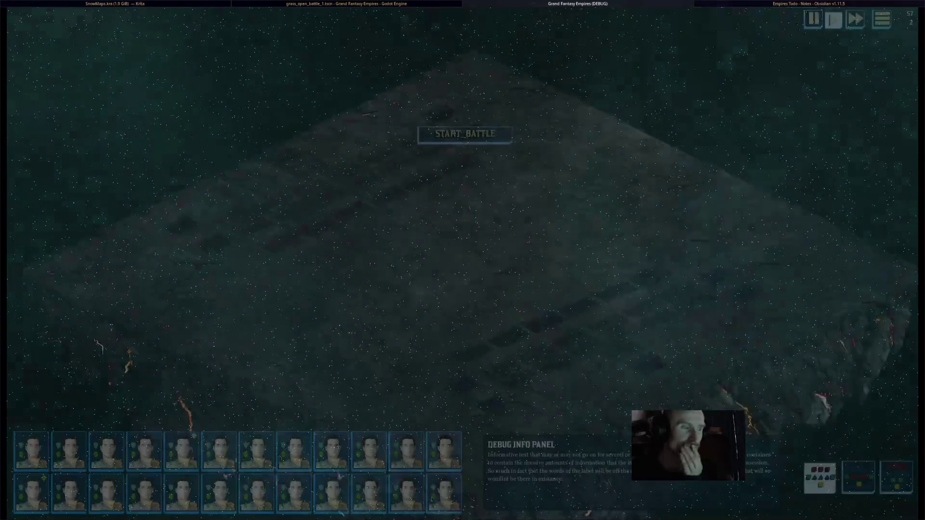
Step: Start the battle, box-select the army and pick out a unit block and the cavalry
click(465, 134)
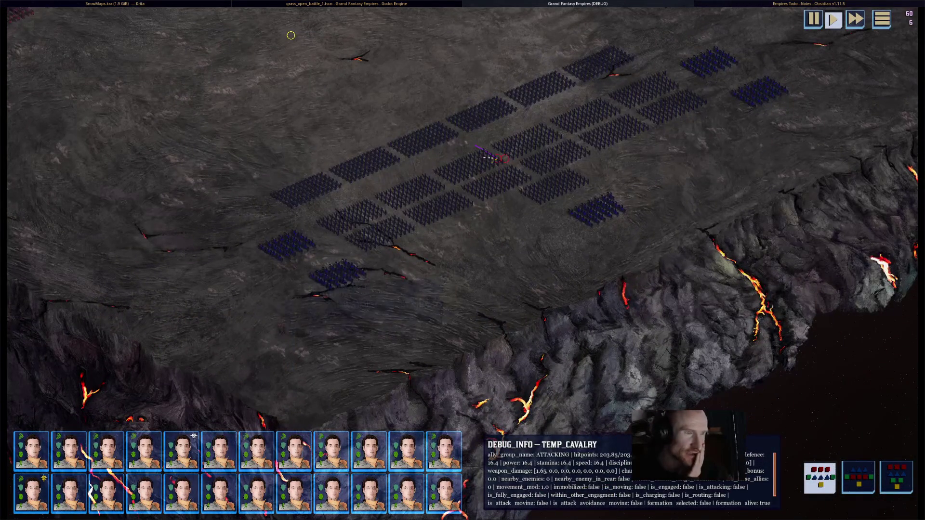
drag(238, 328, 817, 57)
click(650, 88)
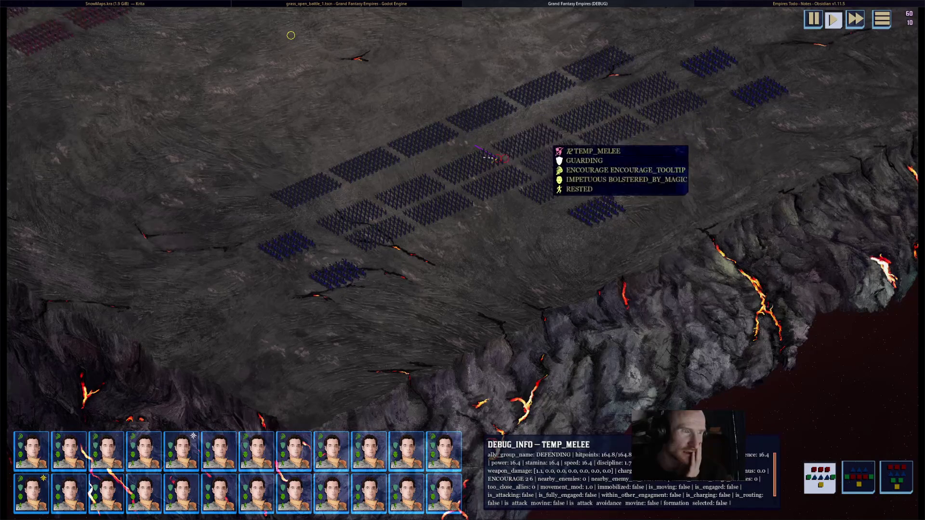
click(618, 206)
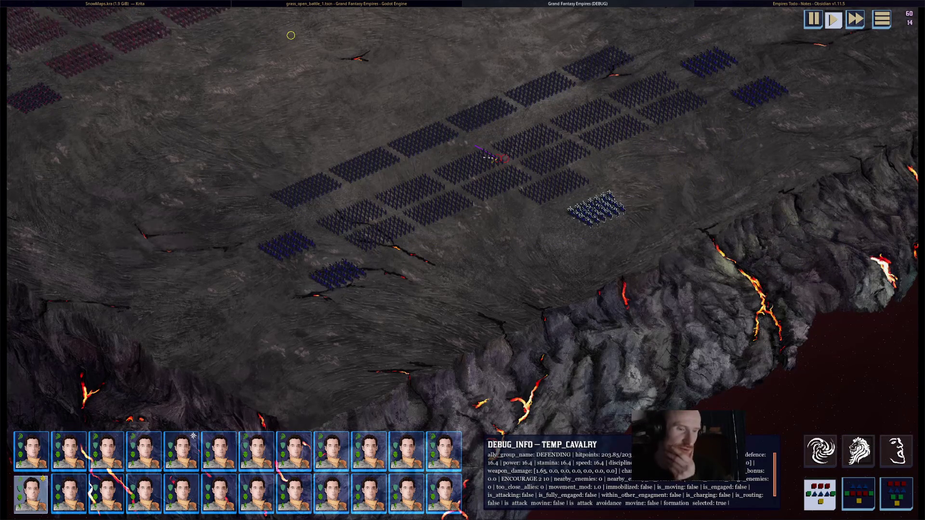
scroll(291, 35, up, 3)
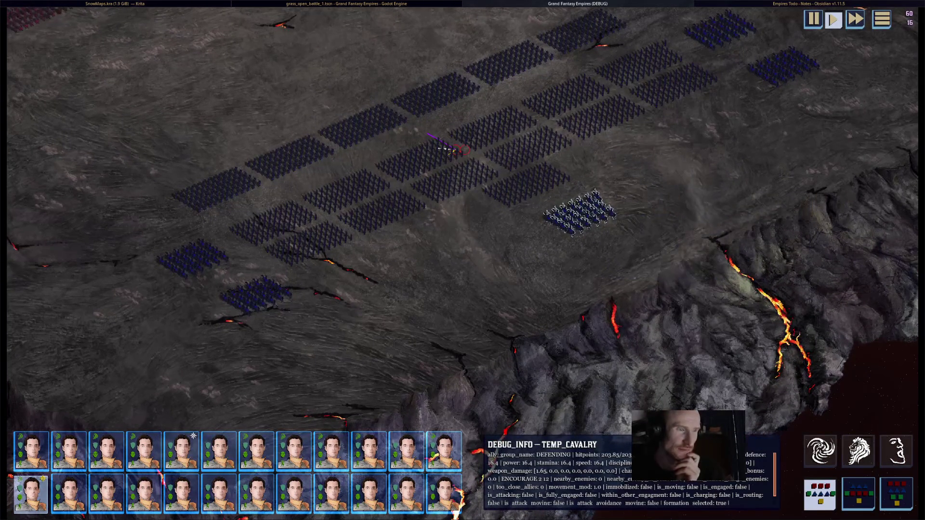
mouse_move(579, 212)
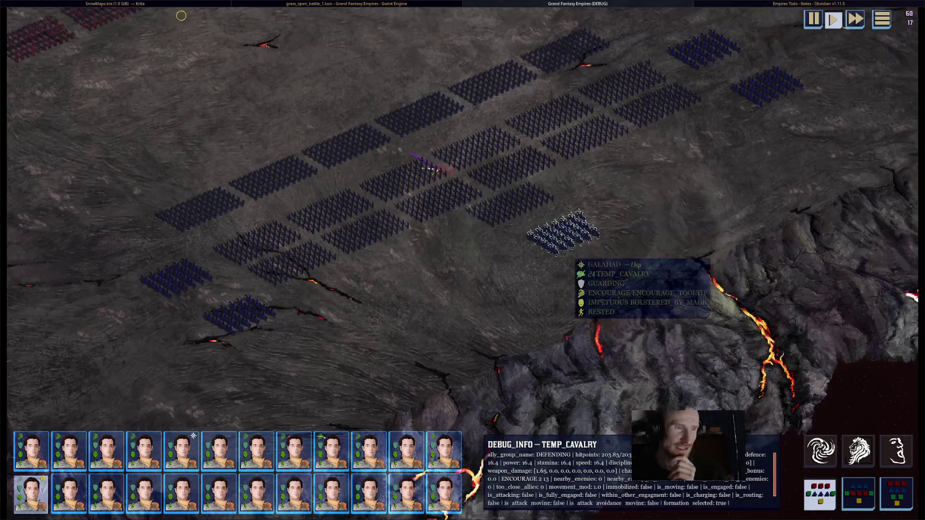
Step: Cycle between melee and cavalry blocks, select the white melee block and move the camera across the field
key(Tab)
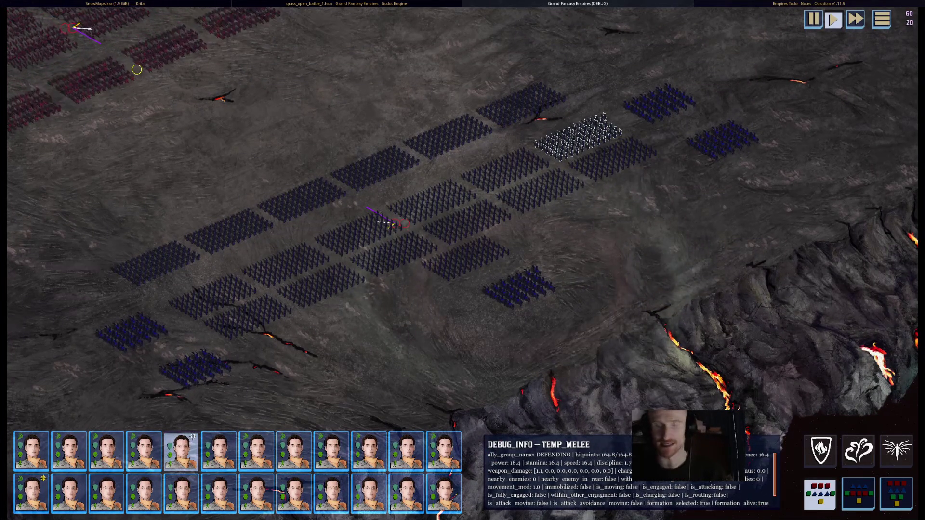
key(Tab)
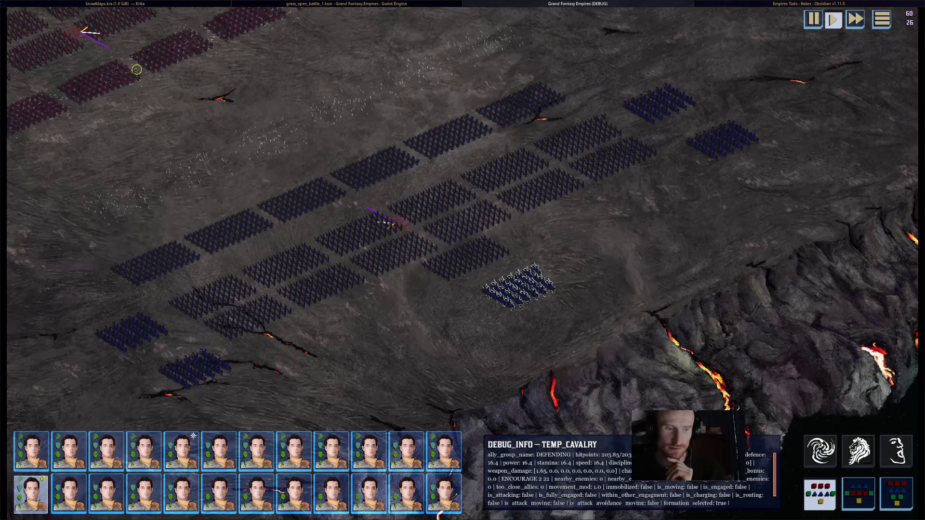
click(180, 449)
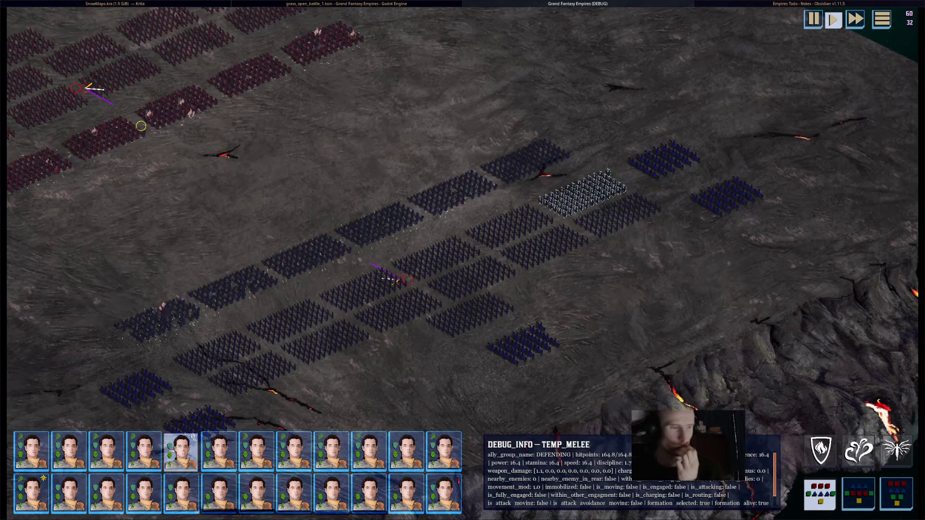
key(s)
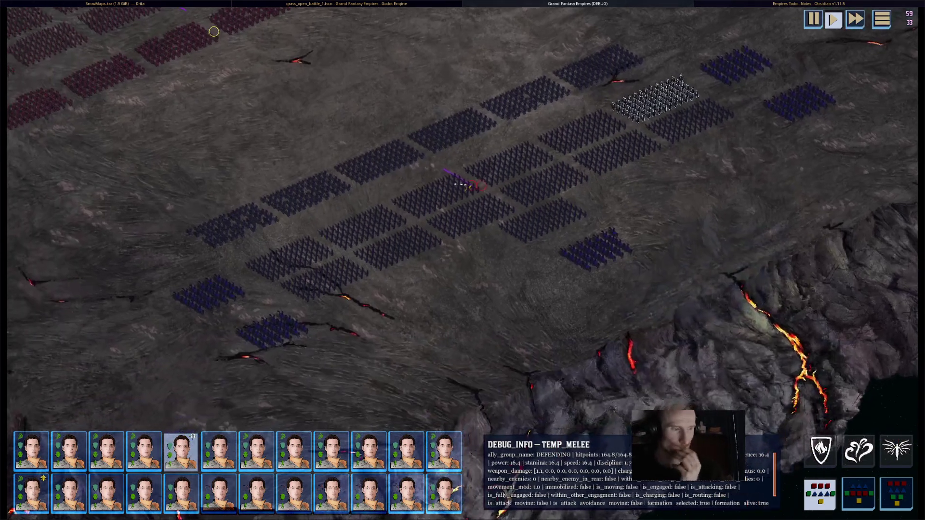
scroll(214, 31, down, 5)
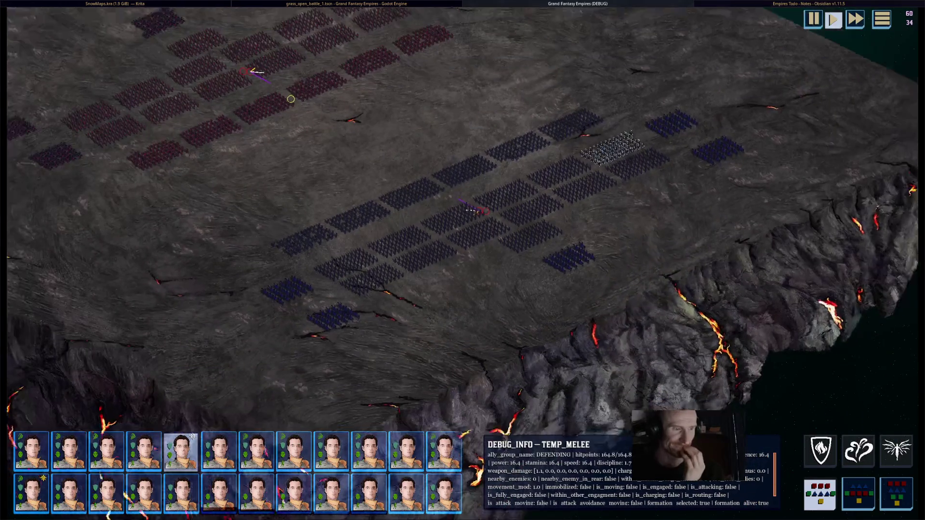
scroll(479, 171, up, 5)
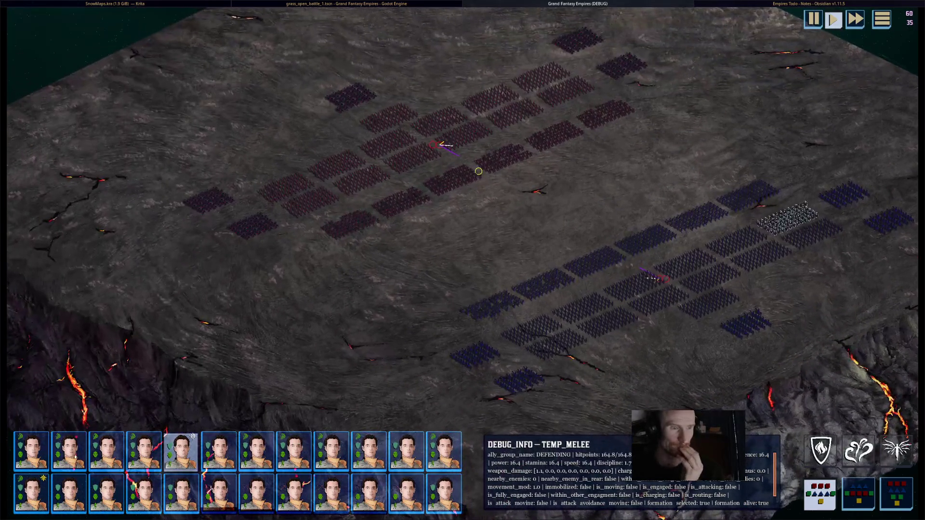
scroll(478, 171, down, 3)
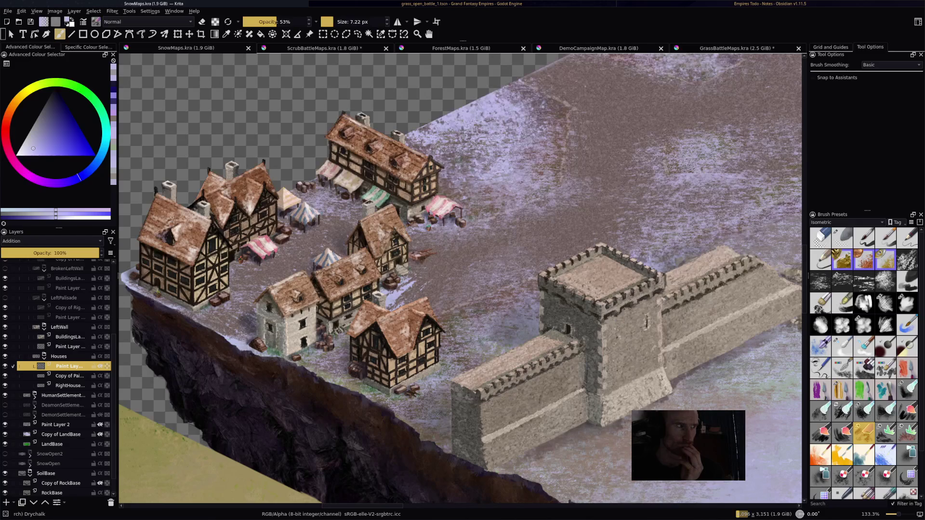
scroll(557, 427, up, 4)
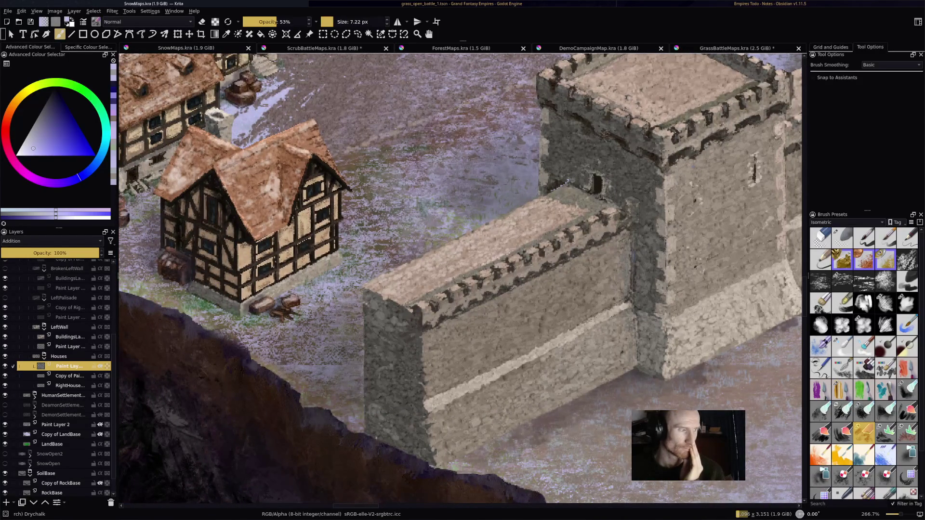
Step: Add a new paint layer inside the LeftWall group and enlarge the brush to about 13 px
click(59, 326)
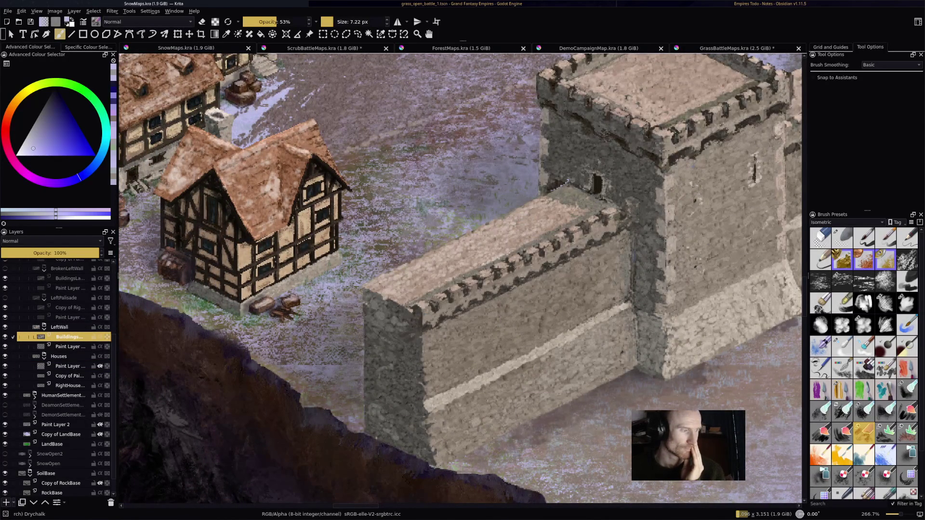
click(7, 502)
drag(483, 247, 526, 251)
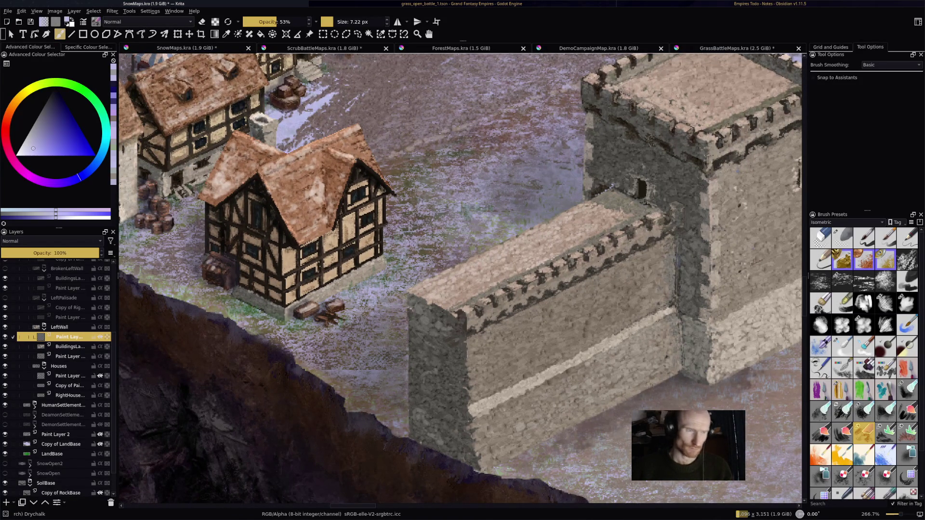
drag(565, 241, 565, 241)
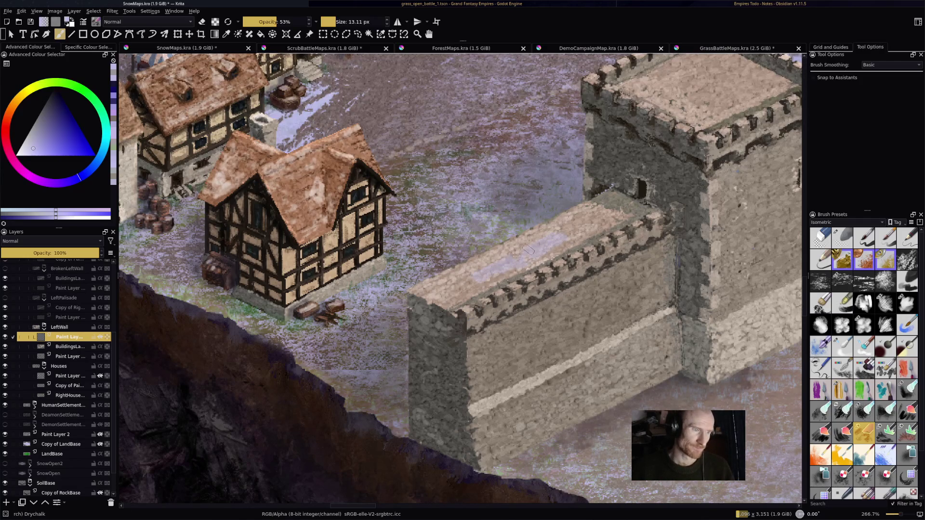
Step: Set the new layer to Addition blending and brighten the whole castle wall top with light strokes
click(51, 240)
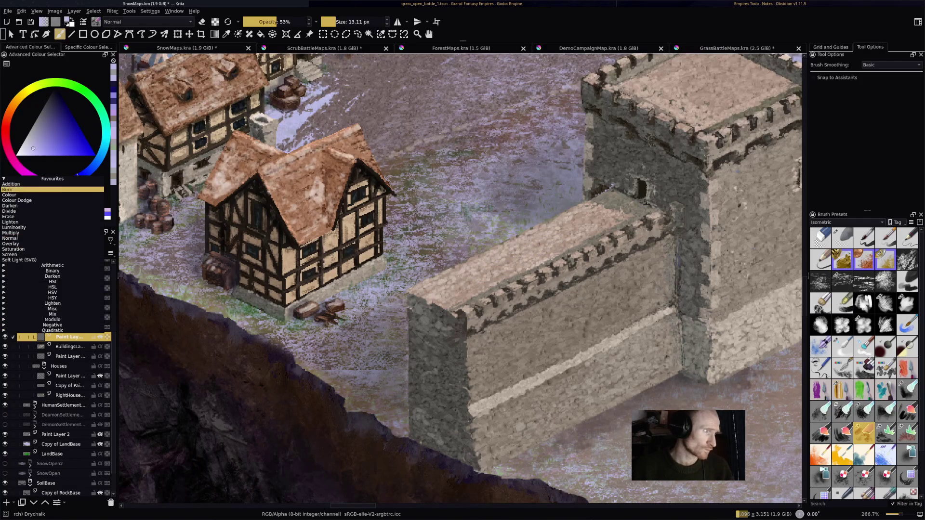
click(51, 187)
mouse_move(481, 267)
mouse_down()
mouse_move(506, 253)
mouse_move(431, 286)
mouse_move(441, 293)
mouse_move(521, 253)
mouse_move(503, 287)
mouse_up()
mouse_move(549, 256)
mouse_down()
mouse_move(593, 239)
mouse_move(534, 249)
mouse_move(586, 217)
mouse_up()
mouse_move(506, 253)
mouse_down()
mouse_move(596, 202)
mouse_move(588, 213)
mouse_move(627, 205)
mouse_up()
mouse_move(591, 235)
mouse_down()
mouse_move(649, 208)
mouse_move(620, 198)
mouse_up()
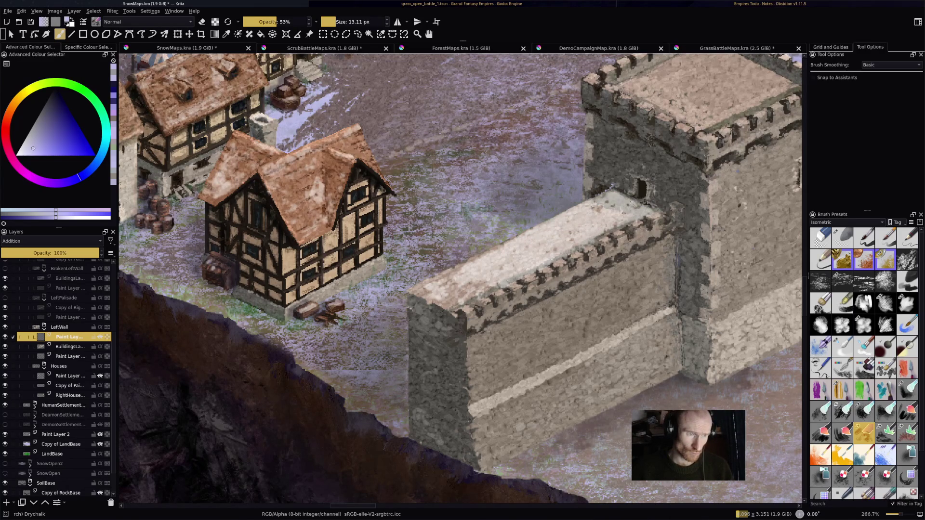
mouse_move(513, 253)
mouse_down()
mouse_move(437, 288)
mouse_move(474, 266)
mouse_up()
drag(450, 305, 498, 275)
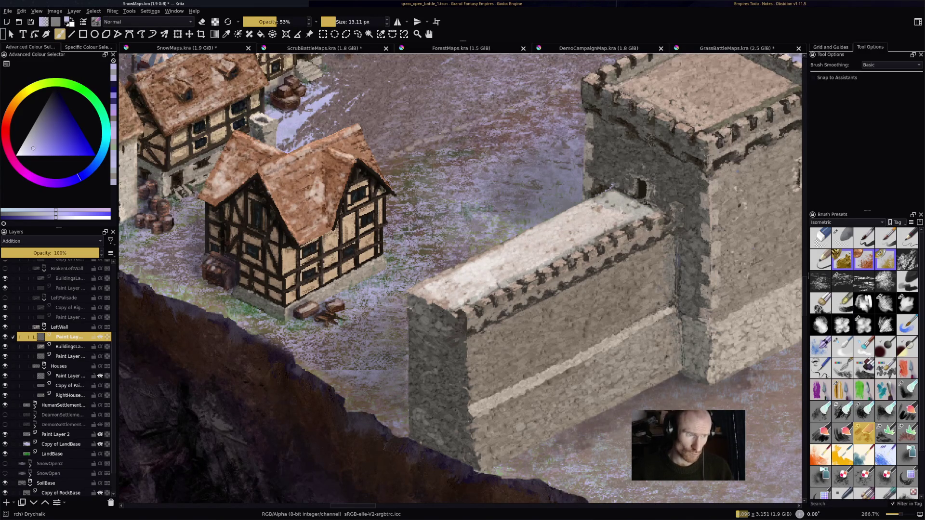
Step: Highlight the wall's diagonal ledge, erase stray paint along the top edge, and touch the tower battlements
drag(480, 404, 675, 309)
key(ctrl+z)
drag(481, 405, 669, 316)
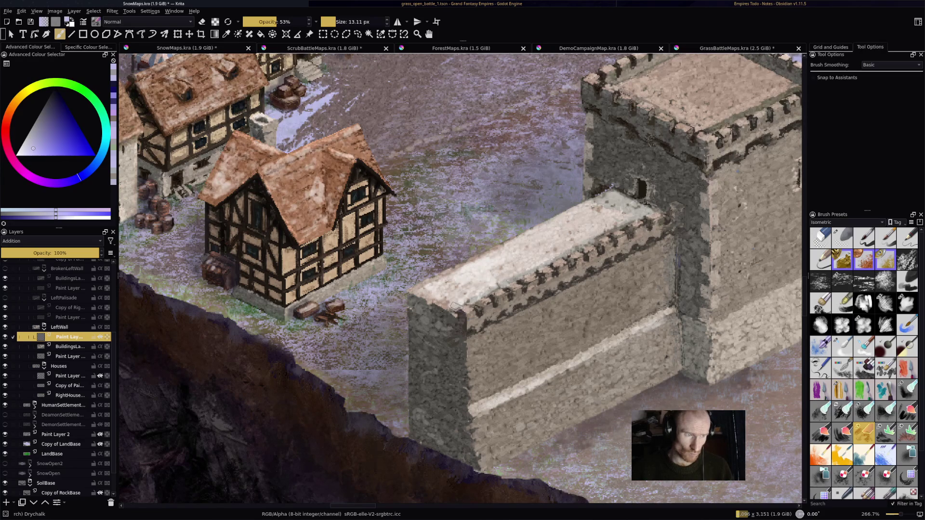
key(e)
drag(466, 304, 538, 265)
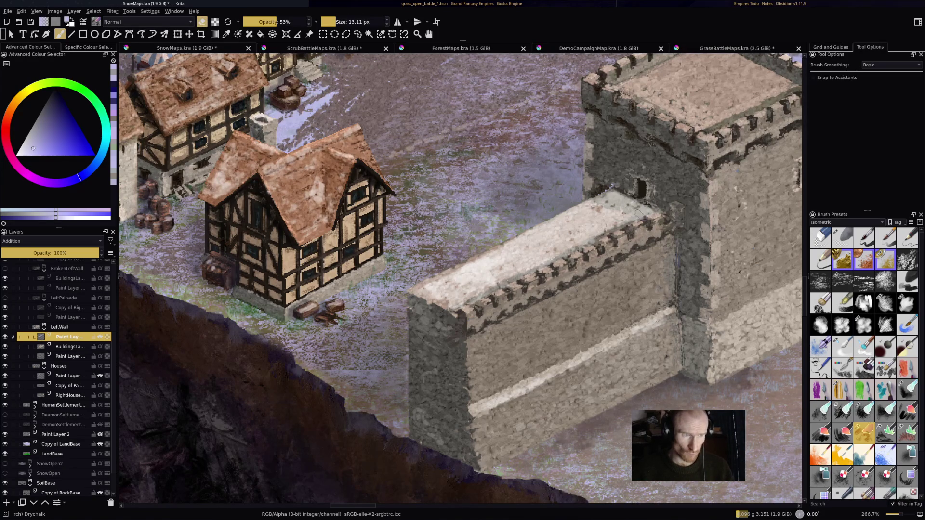
key(e)
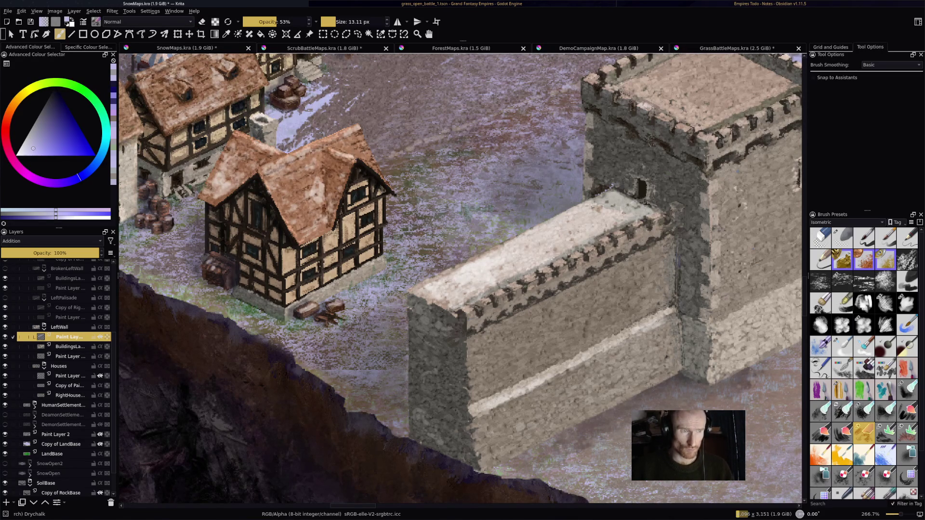
mouse_move(676, 131)
mouse_down()
mouse_move(696, 125)
mouse_move(706, 134)
mouse_up()
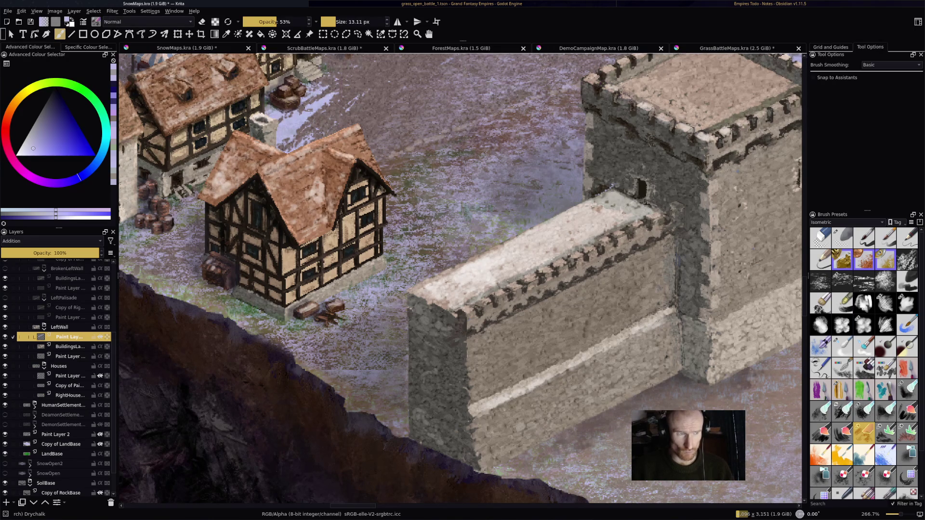
Step: Spread pale snow across the square tower's flat roof, then switch to erasing and touch the battlements
mouse_move(603, 74)
mouse_down()
mouse_move(619, 67)
mouse_move(658, 75)
mouse_move(672, 62)
mouse_up()
drag(630, 100, 708, 64)
mouse_move(659, 109)
mouse_down()
mouse_move(726, 70)
mouse_move(739, 80)
mouse_up()
mouse_move(683, 126)
mouse_down()
mouse_move(755, 88)
mouse_move(759, 98)
mouse_up()
mouse_move(698, 132)
mouse_down()
mouse_move(789, 84)
mouse_move(741, 58)
mouse_move(754, 74)
mouse_move(704, 65)
mouse_move(669, 73)
mouse_up()
key(e)
key(e)
mouse_move(768, 102)
mouse_down()
mouse_move(785, 112)
mouse_move(607, 250)
mouse_up()
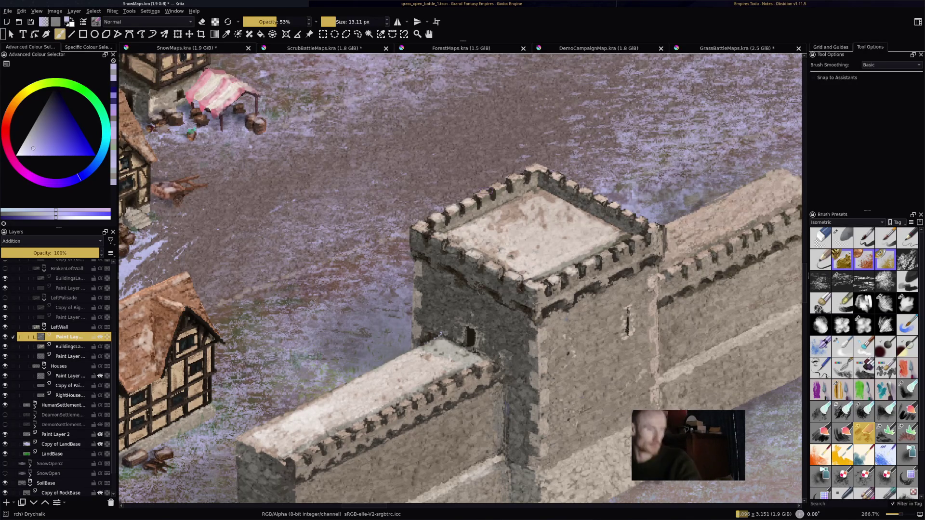
Step: Zoom in on the front tower and houses and sample a snow colour from the painting
key(minus)
key(minus)
key(minus)
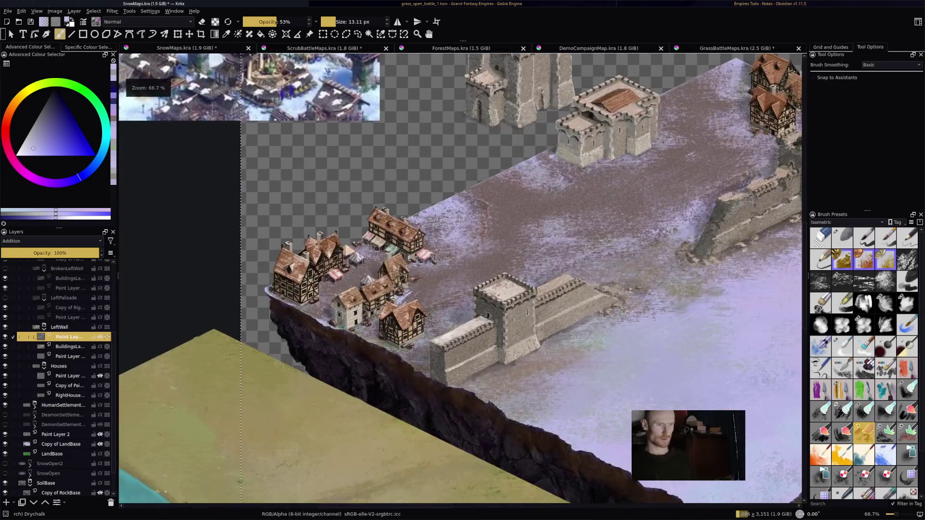
key(plus)
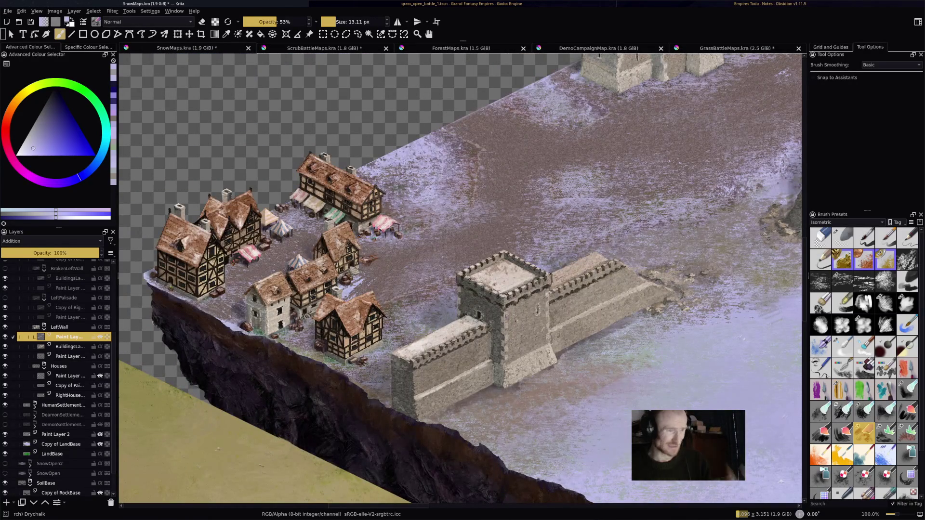
key(plus)
key(plus)
key(plus)
key(minus)
key(minus)
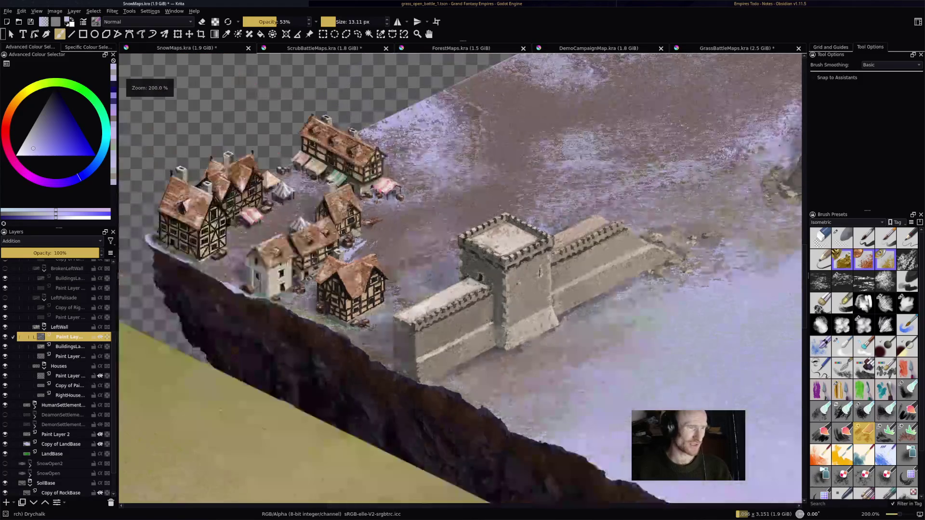
key(minus)
key(plus)
key(plus)
key(plus)
key(minus)
key(minus)
key(plus)
key(plus)
key(plus)
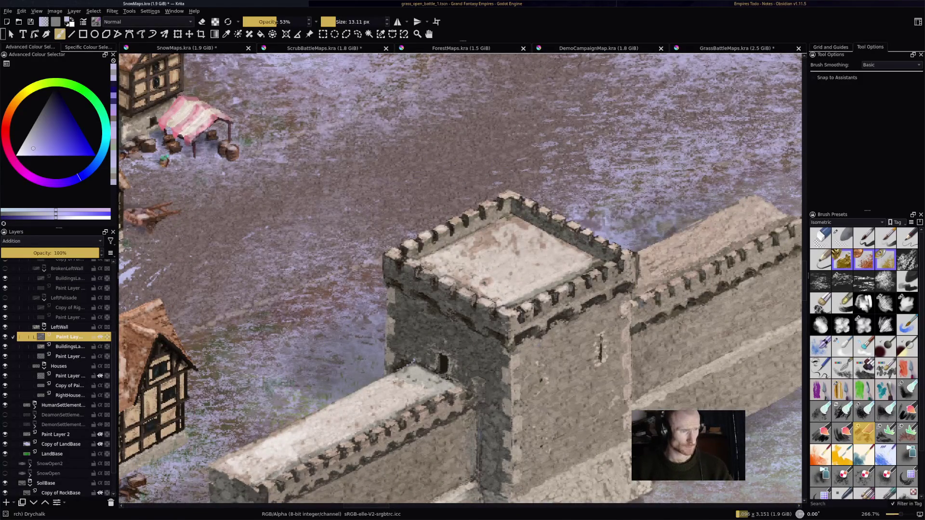
ctrl+click(149, 116)
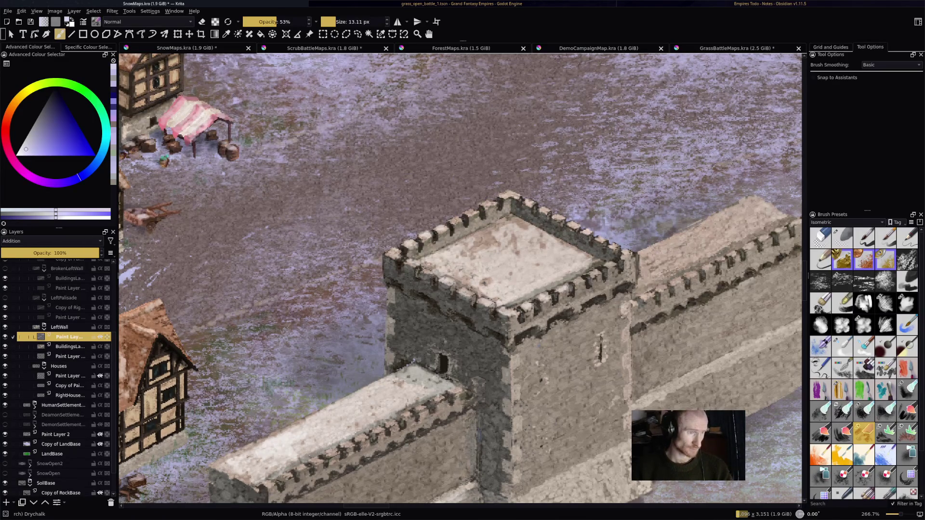
Step: Paint snow over the front tower's flat roof and brighten patches of its battlements
mouse_move(469, 211)
mouse_down()
mouse_move(480, 216)
mouse_move(514, 196)
mouse_move(538, 209)
mouse_up()
mouse_move(479, 266)
mouse_down()
mouse_move(518, 248)
mouse_move(571, 289)
mouse_move(534, 245)
mouse_move(510, 233)
mouse_move(529, 234)
mouse_up()
mouse_move(468, 282)
mouse_down()
mouse_move(549, 258)
mouse_move(541, 241)
mouse_move(570, 252)
mouse_up()
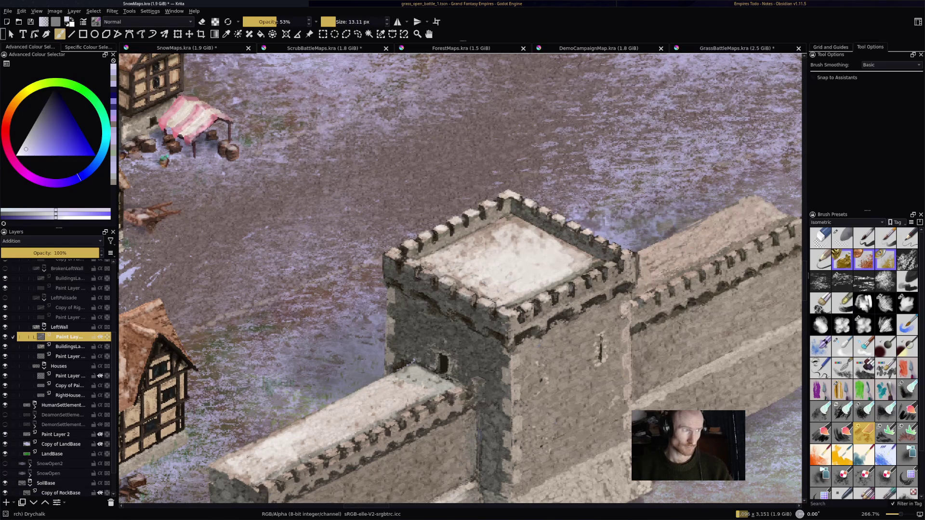
click(600, 240)
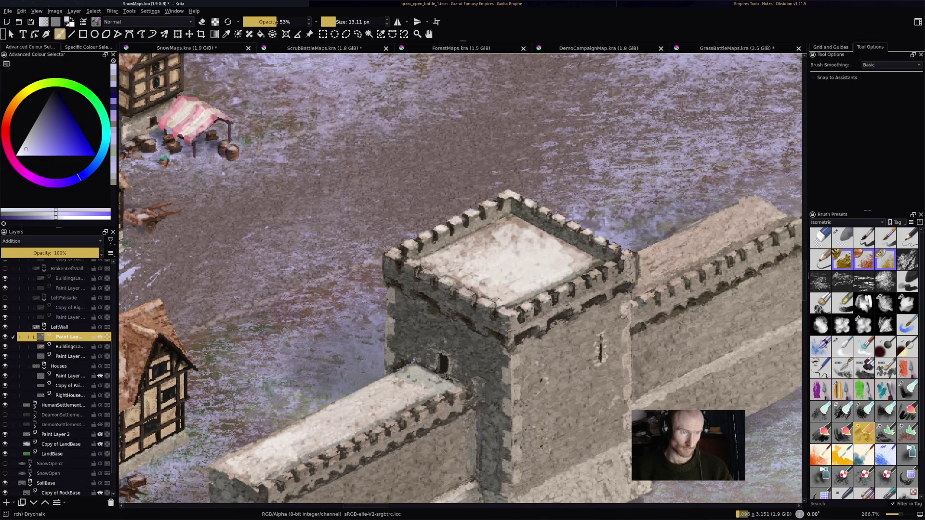
drag(623, 258, 589, 275)
Step: Whiten the wall tops beside the tower and brighten the light band along the wall's side
mouse_move(643, 242)
mouse_down()
mouse_move(708, 264)
mouse_move(667, 274)
mouse_up()
mouse_move(745, 227)
mouse_down()
mouse_move(704, 254)
mouse_move(755, 202)
mouse_move(777, 217)
mouse_move(694, 272)
mouse_up()
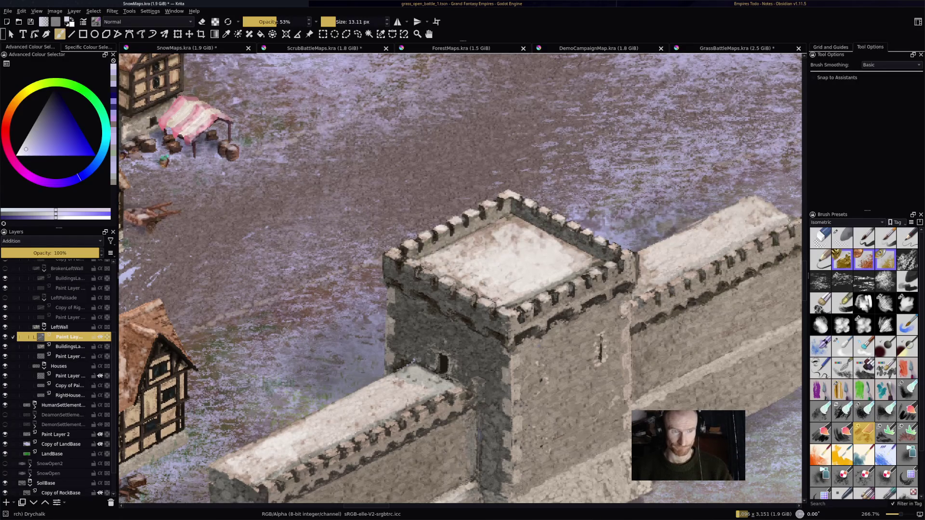
key(1)
scroll(736, 286, up, 3)
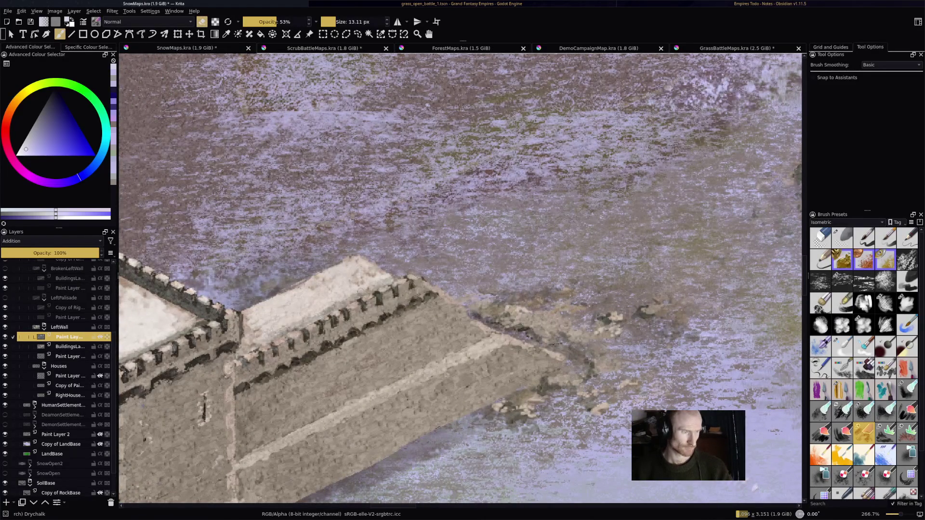
mouse_move(340, 281)
mouse_down()
mouse_move(281, 318)
mouse_move(354, 288)
mouse_move(328, 305)
mouse_up()
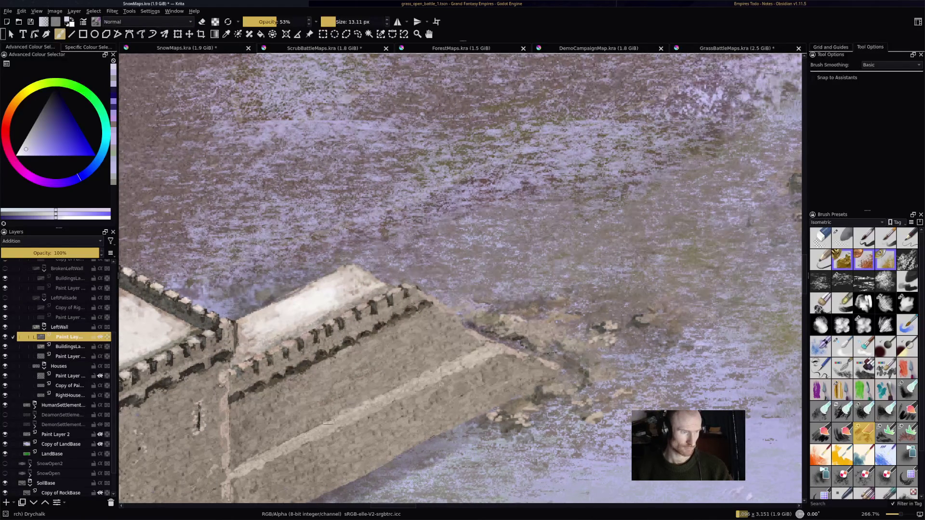
mouse_move(337, 418)
mouse_down()
mouse_move(491, 363)
mouse_move(304, 442)
mouse_up()
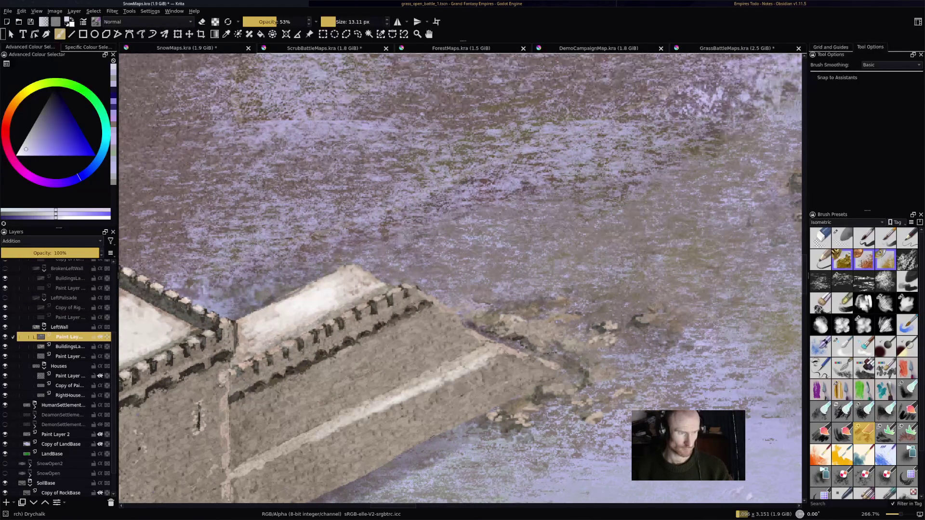
key(minus)
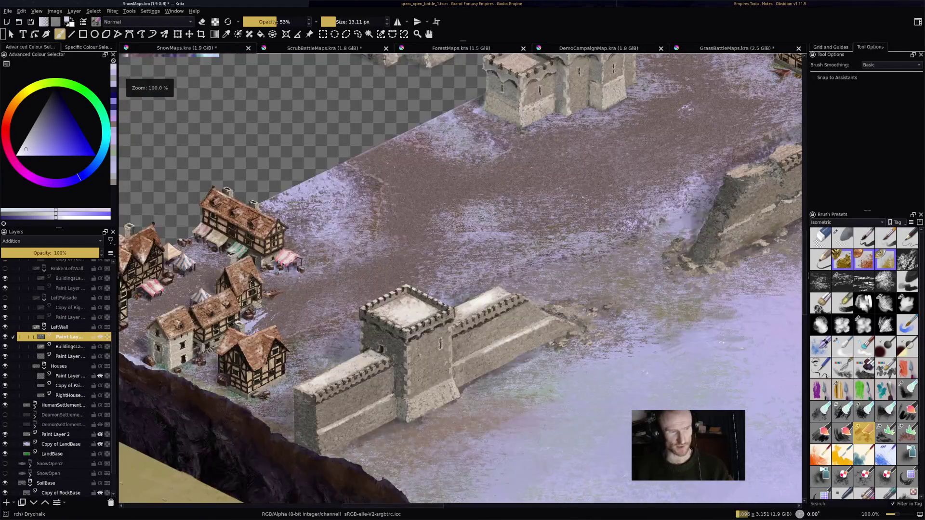
scroll(462, 278, down, 2)
scroll(463, 278, up, 3)
scroll(463, 278, up, 2)
Step: Hide the broken right wall and central tower wall, then select Paint Layer 97 inside HumanSettlement
drag(454, 309, 436, 331)
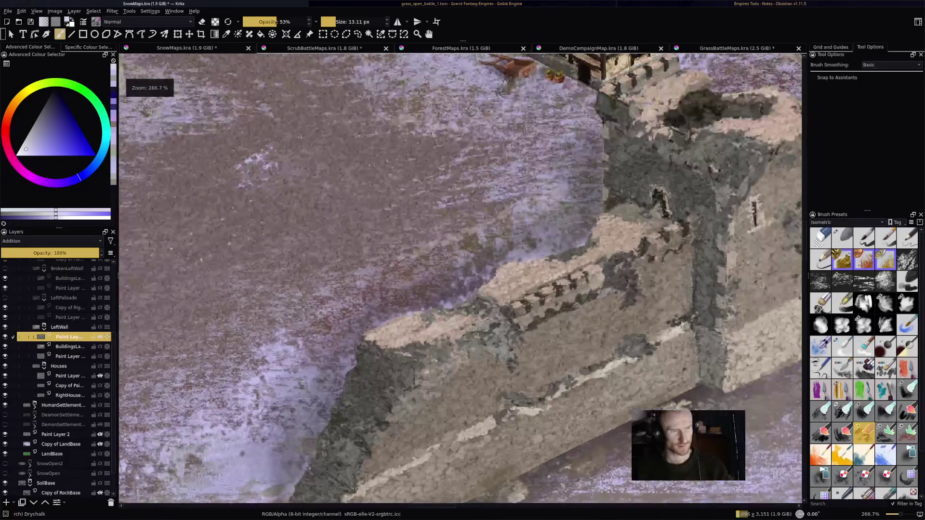
key(e)
key(e)
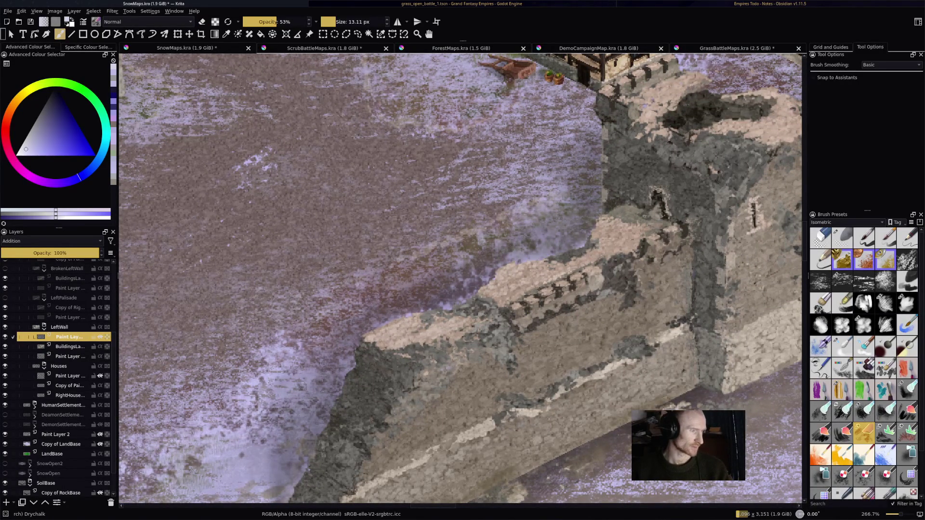
key(minus)
key(minus)
key(minus)
key(minus)
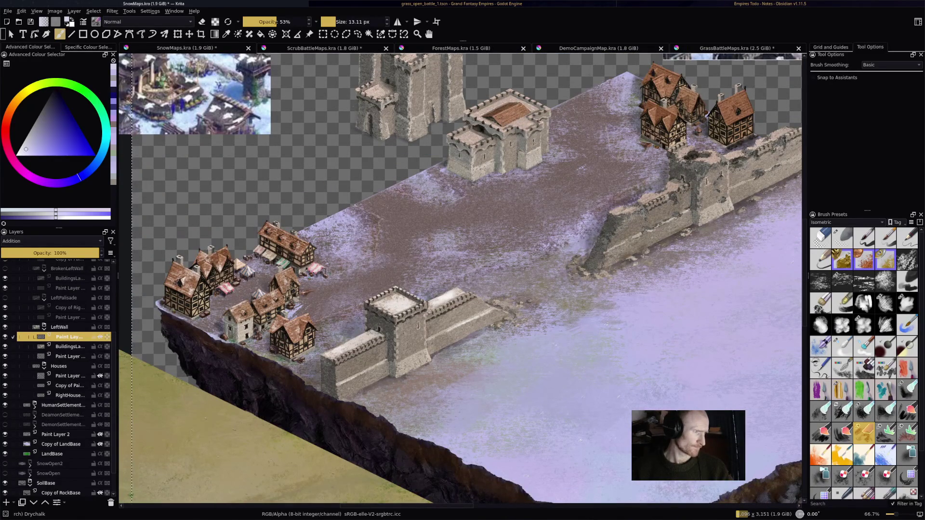
scroll(58, 376, up, 3)
scroll(59, 376, up, 1)
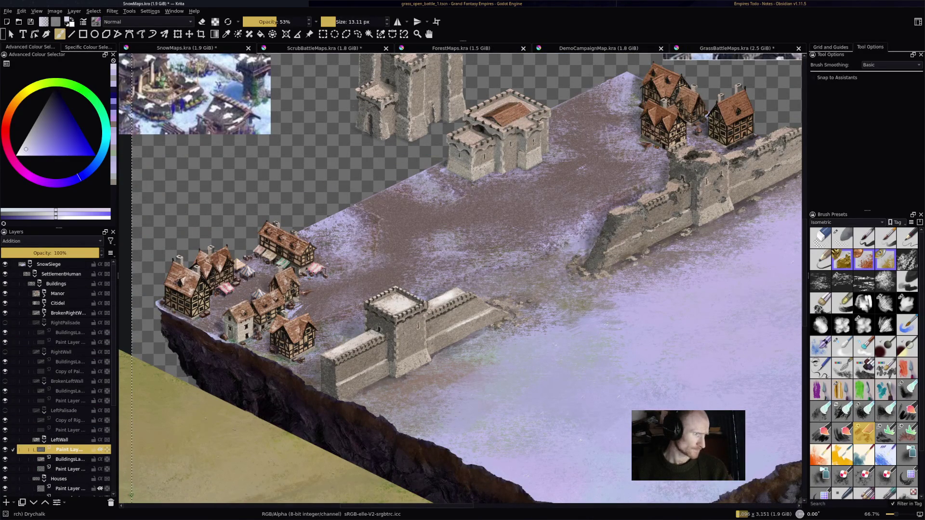
key(Delete)
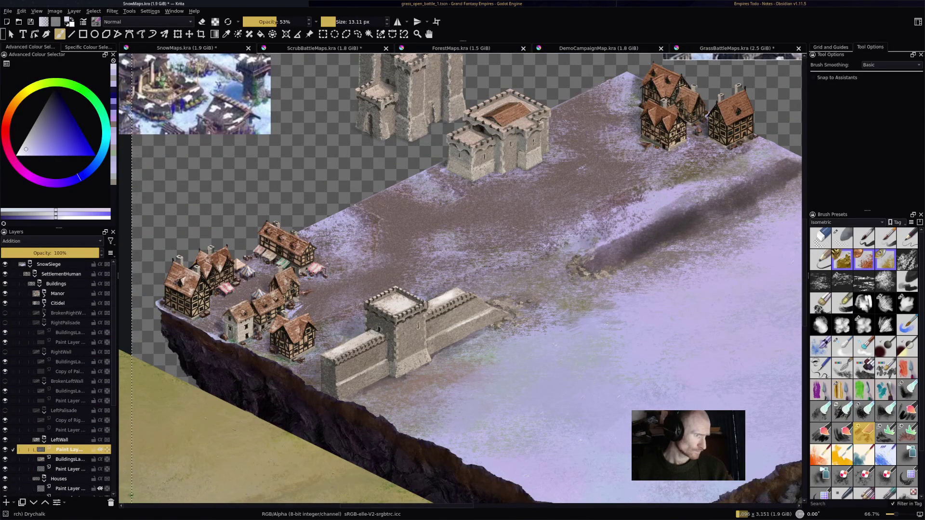
key(Delete)
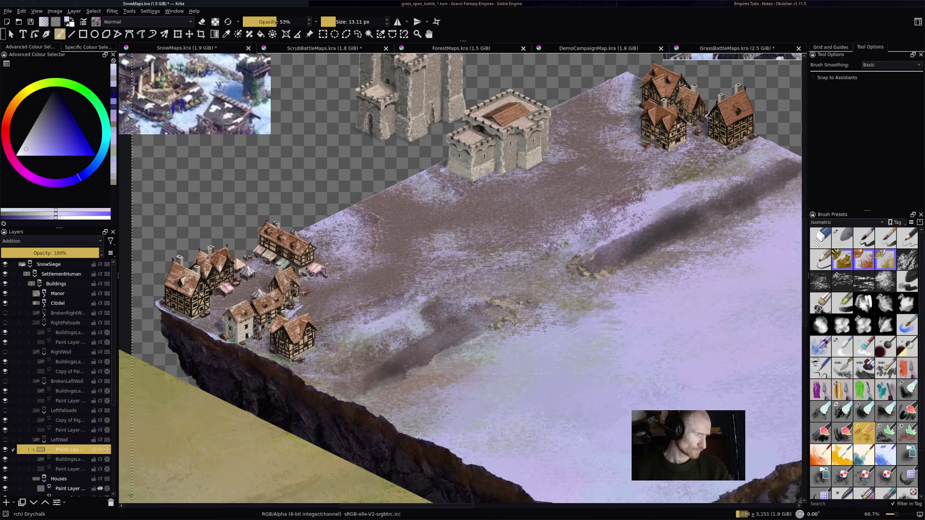
scroll(477, 456, up, 3)
scroll(476, 455, down, 3)
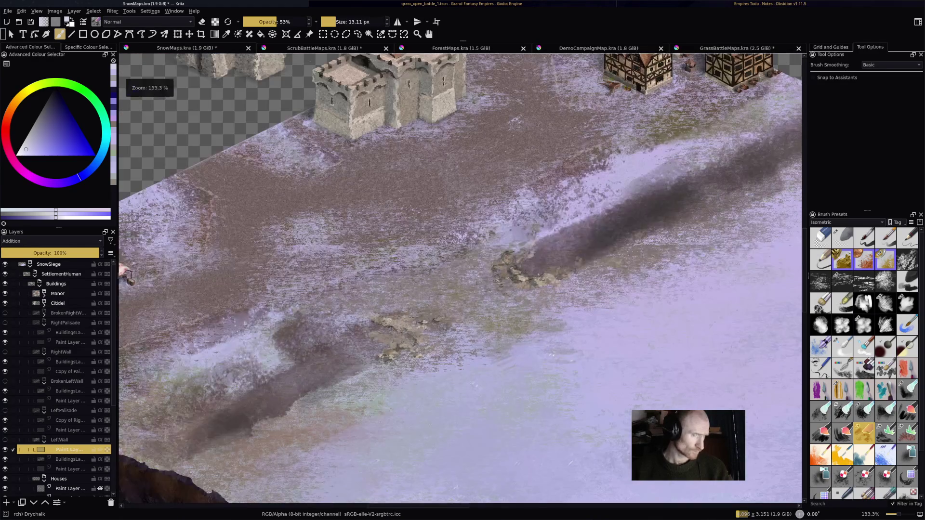
scroll(477, 456, up, 1)
scroll(58, 376, down, 3)
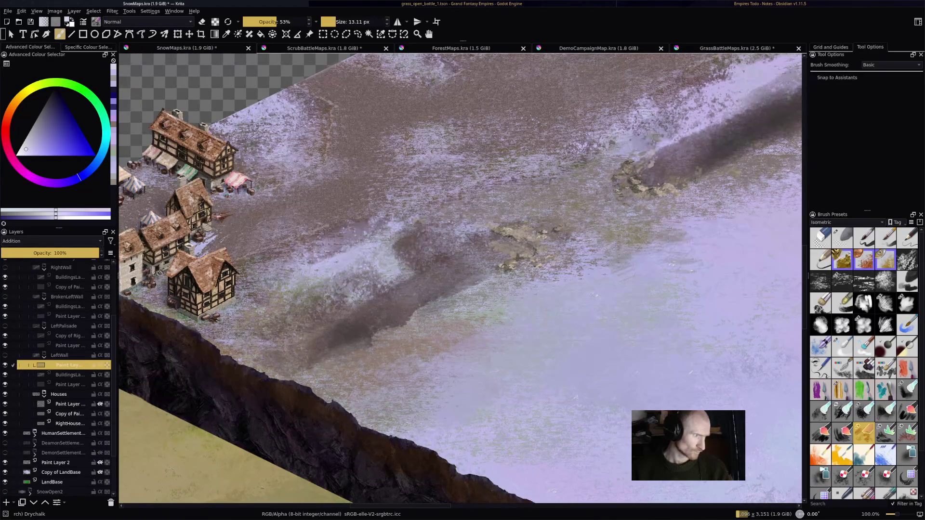
scroll(58, 404, down, 1)
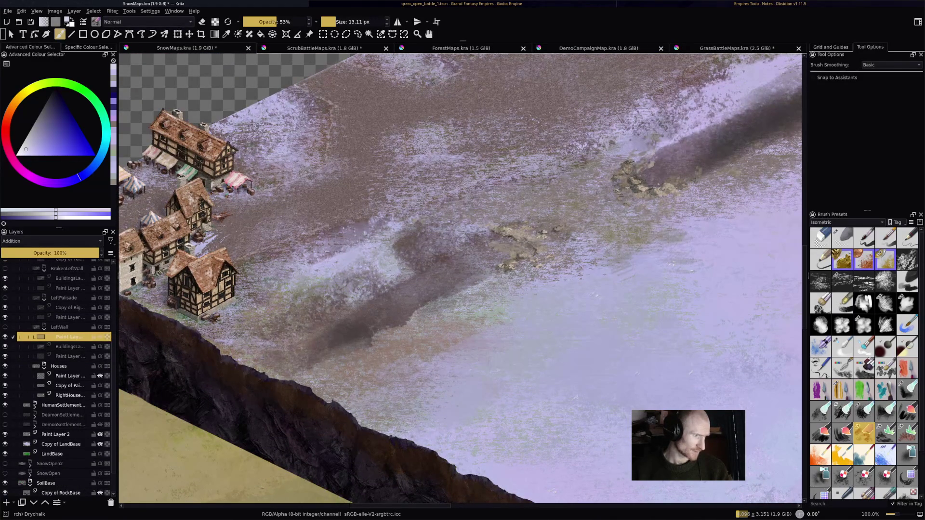
click(35, 406)
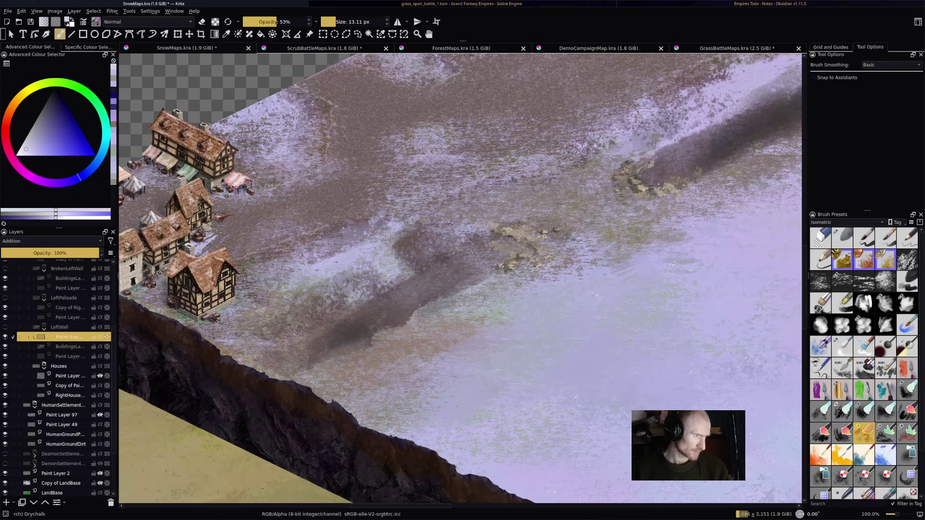
click(62, 415)
scroll(568, 235, up, 3)
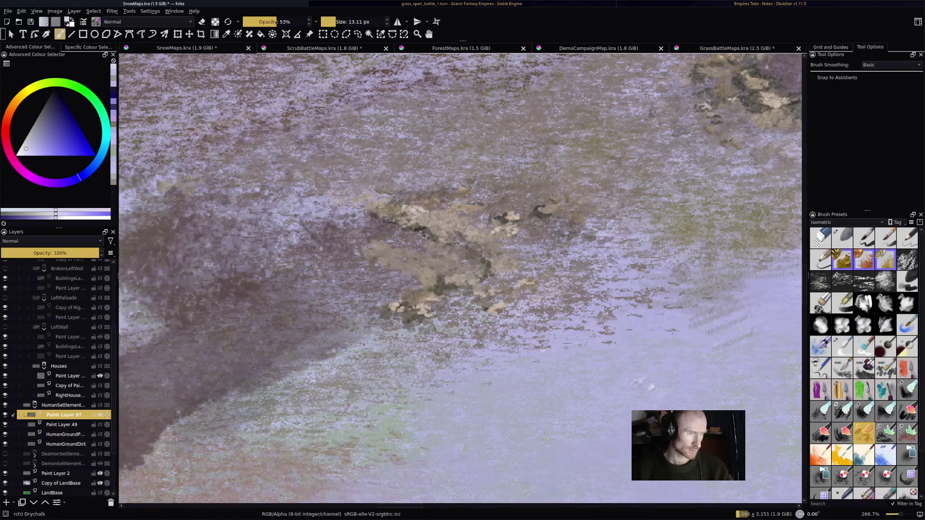
Step: Dab light highlights onto the upper, lower and right-hand rocks left on the snowy ground
drag(432, 225, 444, 237)
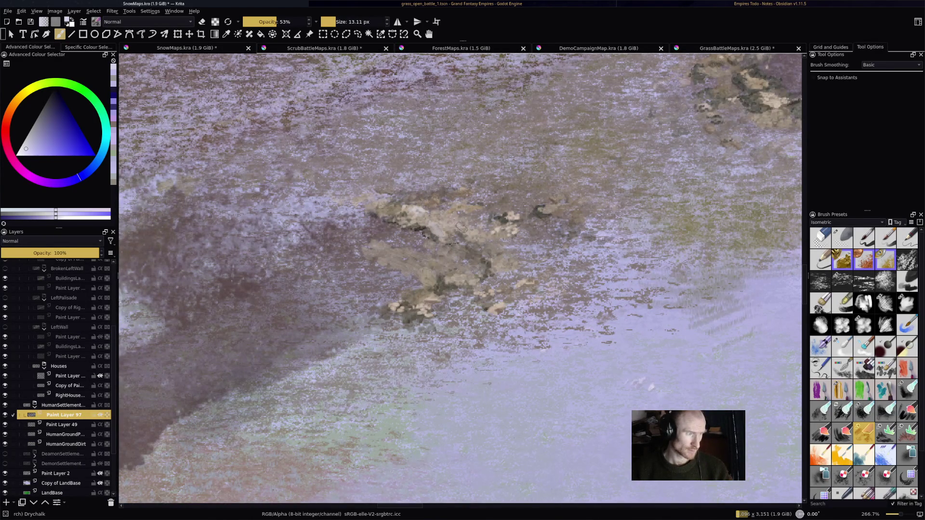
mouse_move(508, 225)
mouse_down()
mouse_move(516, 233)
mouse_move(546, 211)
mouse_up()
drag(450, 280, 468, 281)
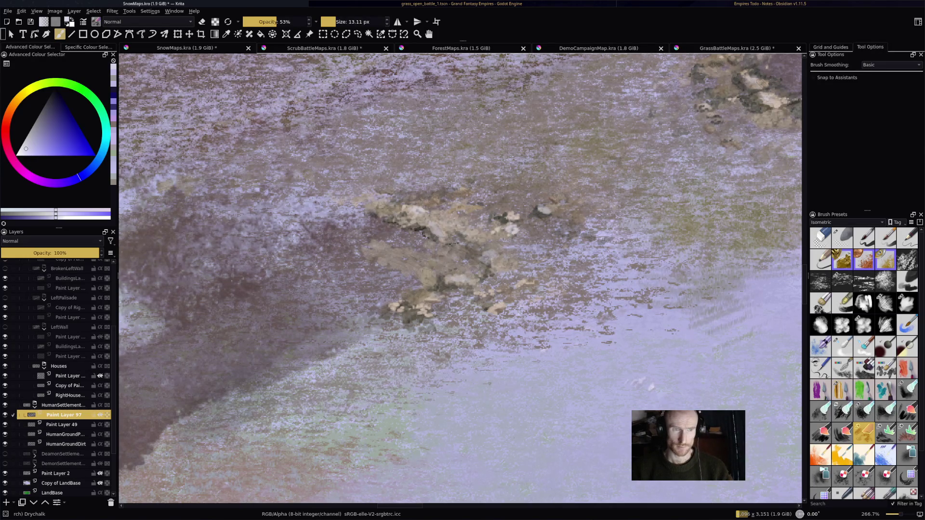
drag(744, 94, 562, 213)
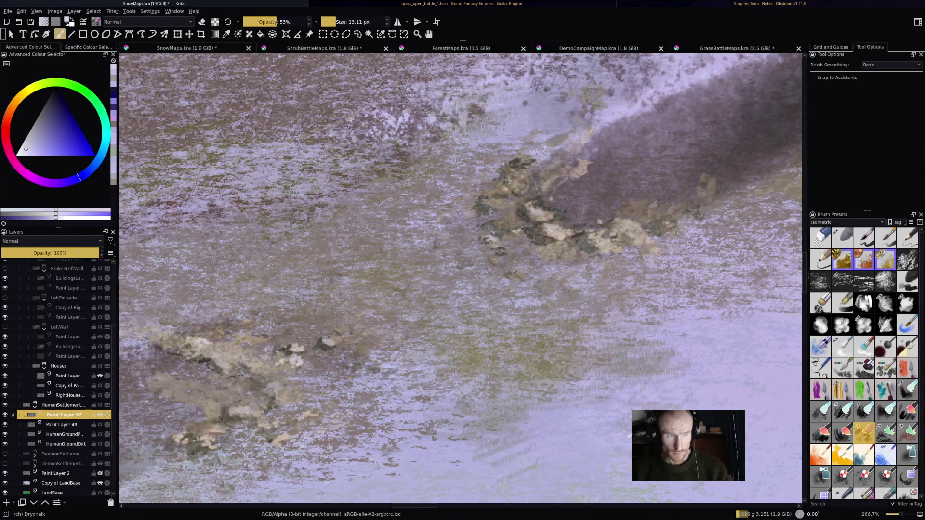
scroll(442, 212, down, 5)
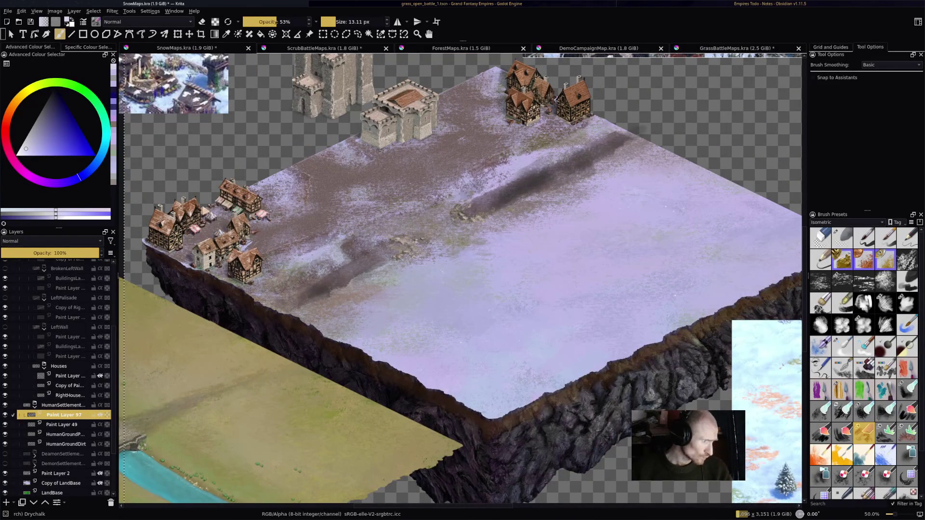
scroll(58, 375, up, 2)
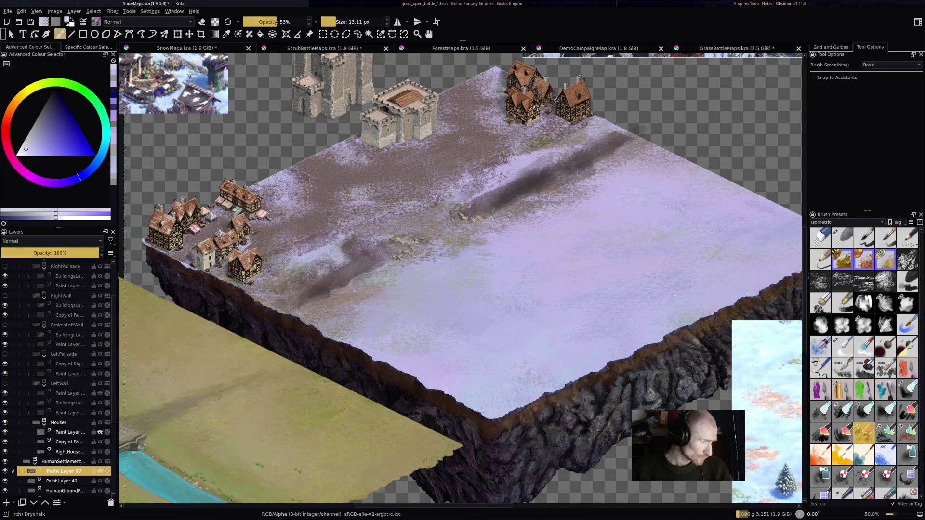
Step: Show LeftPalisade, add an Addition highlight layer beneath it, and trial two stake strokes, undoing both
click(5, 354)
scroll(249, 289, up, 3)
scroll(249, 289, up, 2)
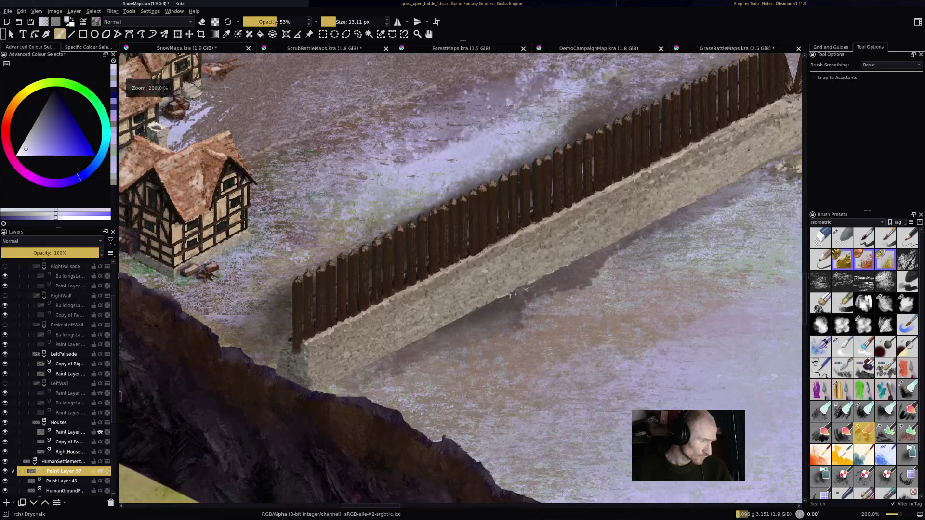
drag(537, 191, 565, 175)
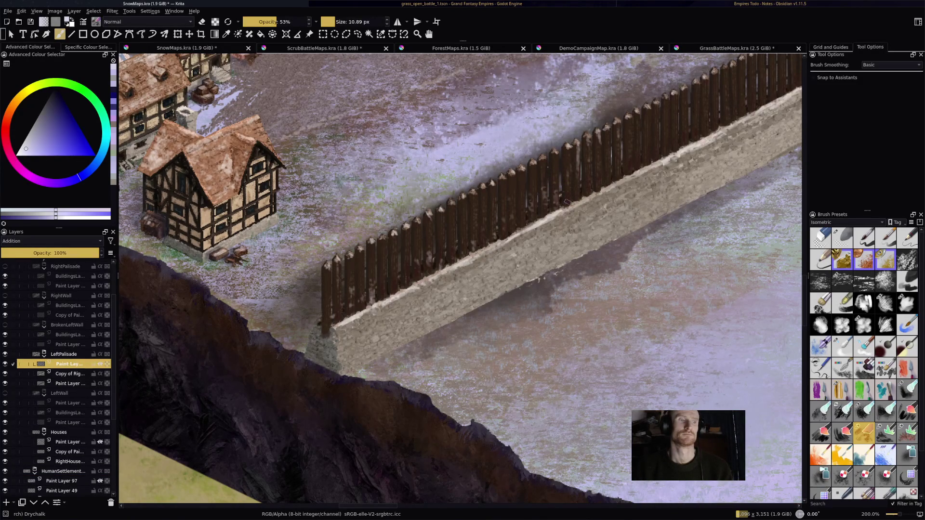
drag(587, 157, 587, 200)
key(ctrl+z)
drag(599, 152, 598, 186)
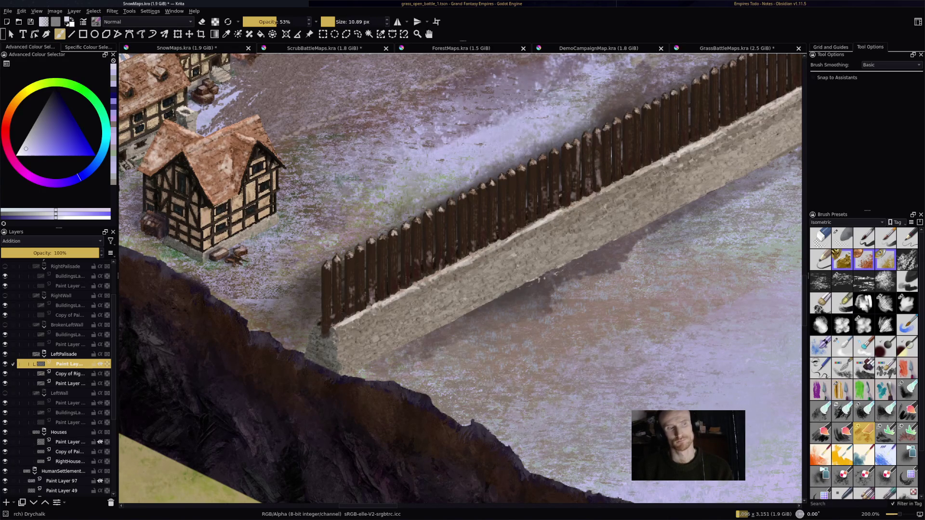
key(ctrl+z)
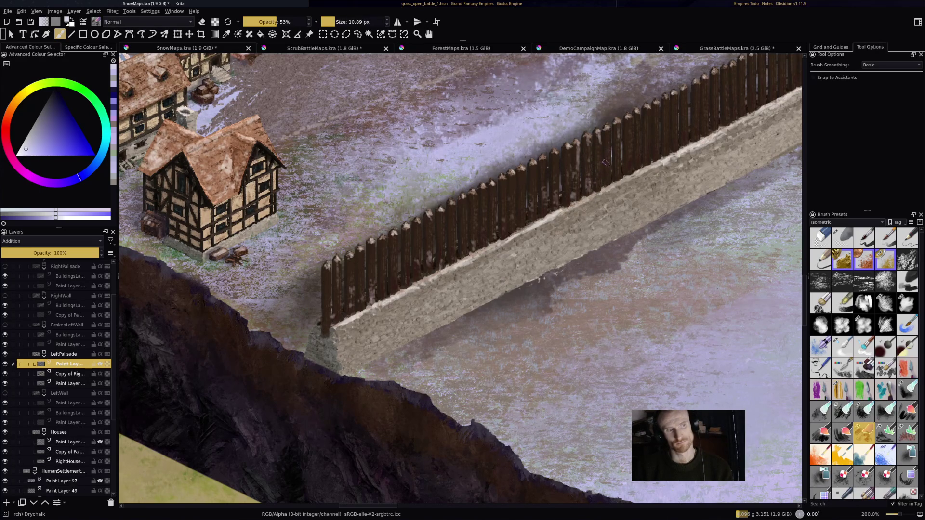
Step: Paint vertical highlights down the palisade stakes, growing fainter toward the far end
drag(628, 139, 626, 177)
drag(640, 141, 645, 166)
drag(654, 126, 652, 162)
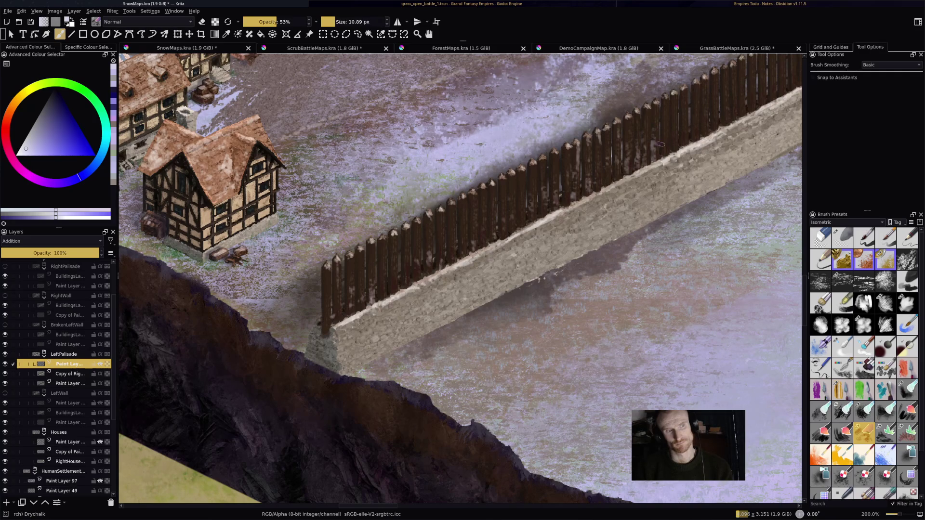
drag(677, 124, 678, 150)
drag(727, 94, 726, 121)
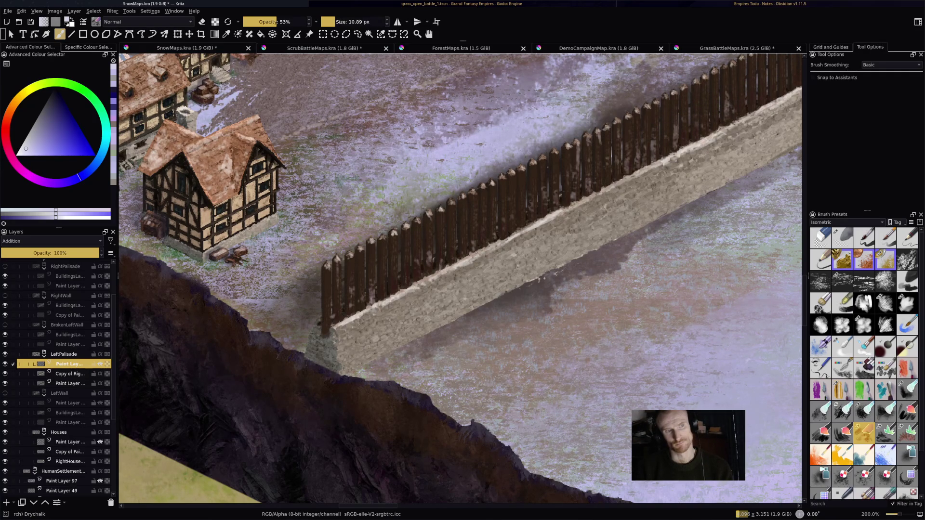
drag(743, 79, 742, 111)
drag(762, 68, 765, 108)
scroll(531, 217, down, 3)
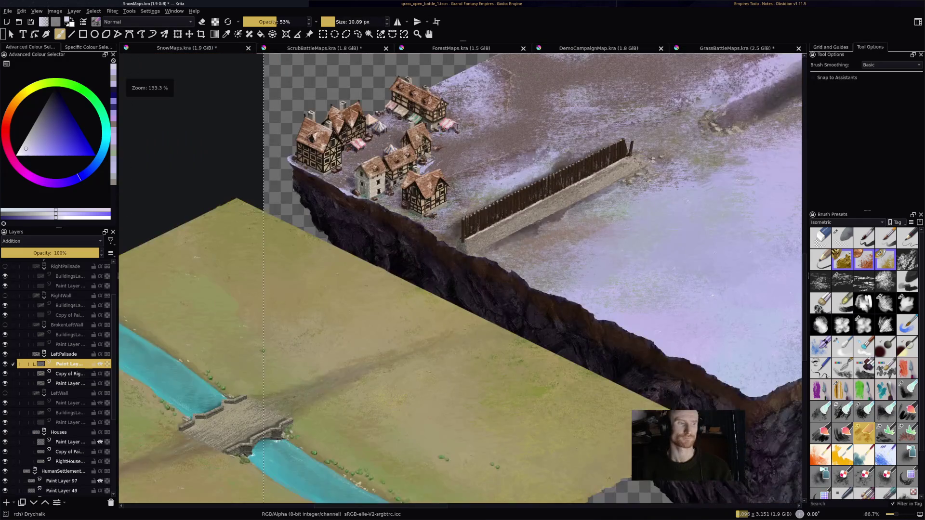
scroll(531, 217, up, 1)
scroll(532, 217, up, 1)
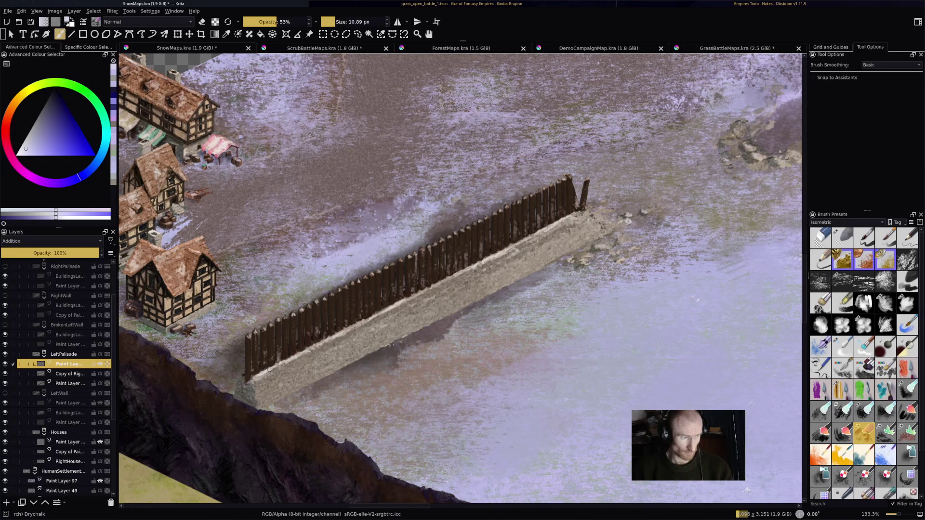
scroll(312, 316, down, 3)
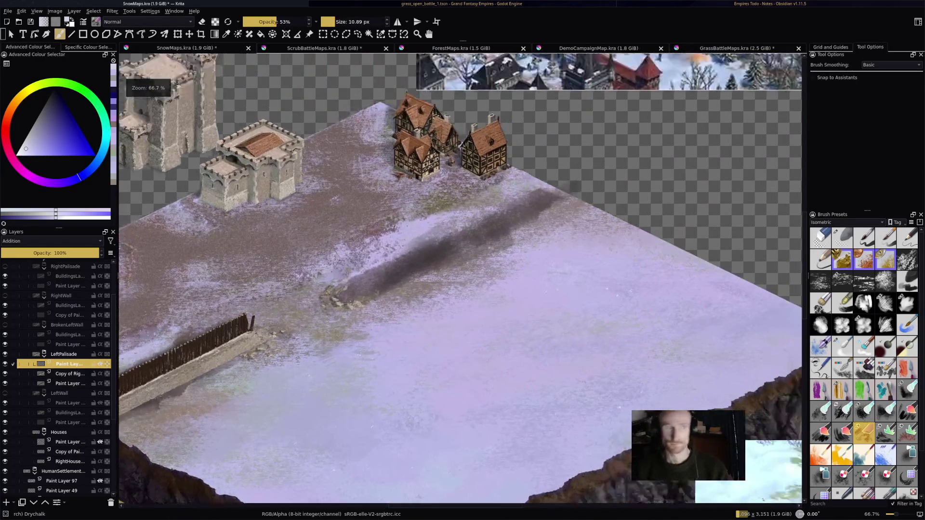
scroll(312, 316, up, 1)
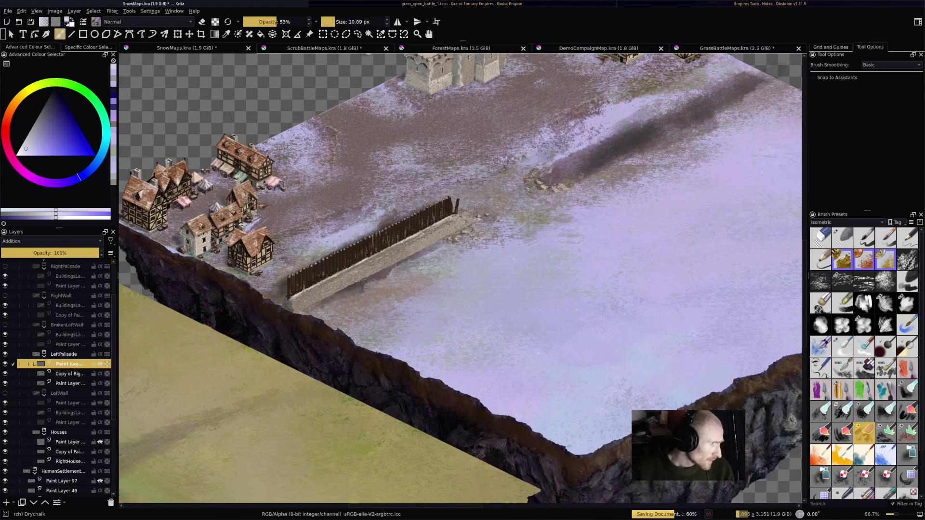
Step: Hide LeftPalisade, show BrokenLeftWall, and select its BuildingsLayer
click(6, 354)
click(5, 324)
scroll(434, 289, up, 2)
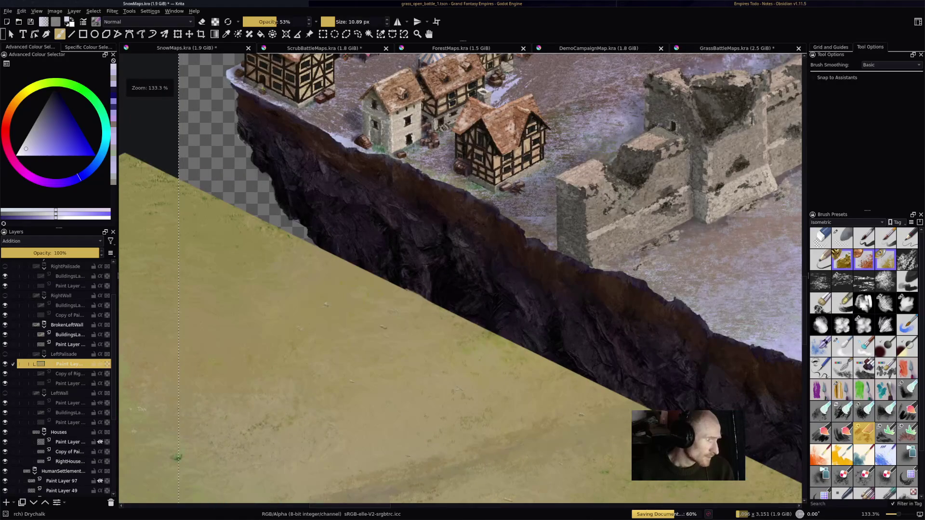
click(69, 335)
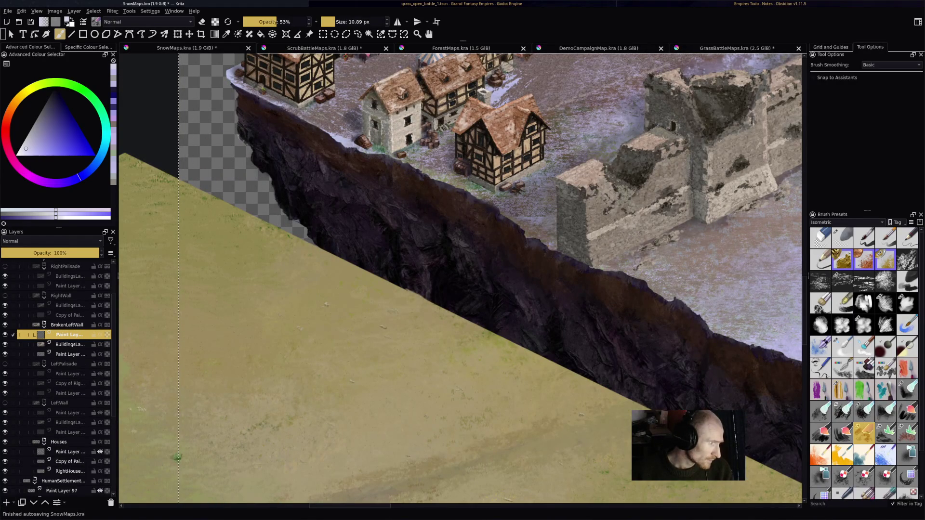
Step: Add a paint layer above BuildingsLayer and highlight the wall ledge and the front block's top face
key(Insert)
scroll(180, 498, up, 1)
scroll(491, 210, up, 2)
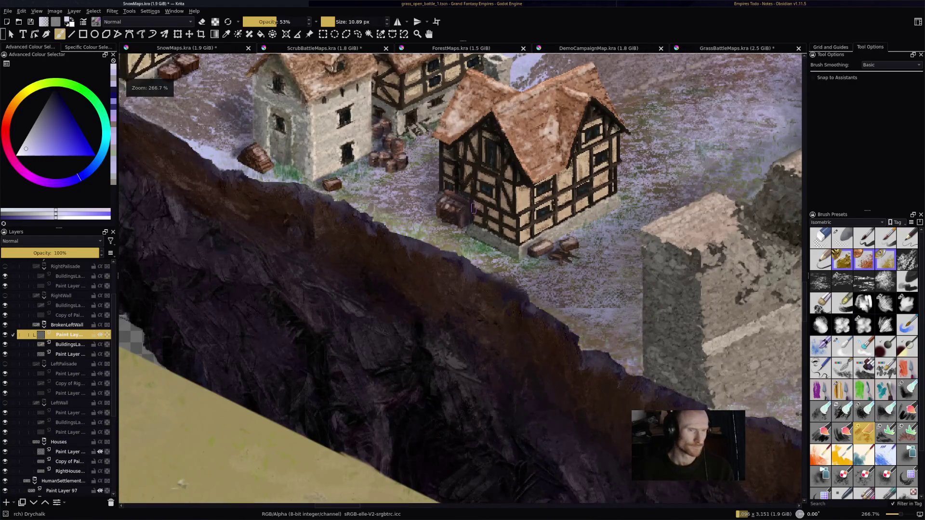
drag(578, 254, 289, 289)
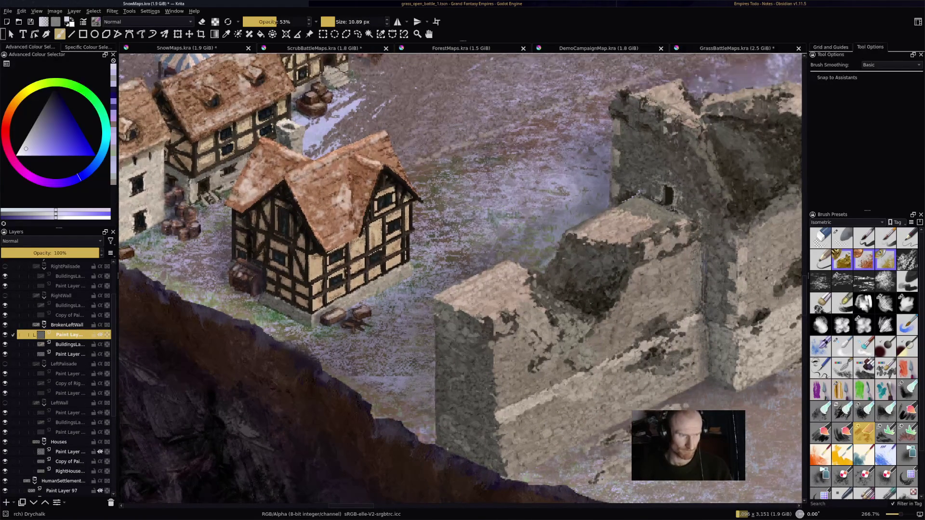
drag(513, 405, 565, 385)
drag(626, 357, 682, 325)
mouse_move(447, 298)
mouse_down()
mouse_move(511, 265)
mouse_move(503, 292)
mouse_move(502, 268)
mouse_move(504, 276)
mouse_up()
mouse_move(470, 316)
mouse_down()
mouse_move(509, 300)
mouse_move(508, 288)
mouse_move(486, 299)
mouse_move(517, 274)
mouse_move(492, 306)
mouse_move(519, 297)
mouse_up()
Step: Lighten the dark wall join and top edge, then dab snow along the tower's top edge and face
mouse_move(567, 304)
mouse_down()
mouse_move(575, 285)
mouse_move(591, 320)
mouse_move(580, 292)
mouse_move(590, 299)
mouse_up()
drag(583, 304, 607, 318)
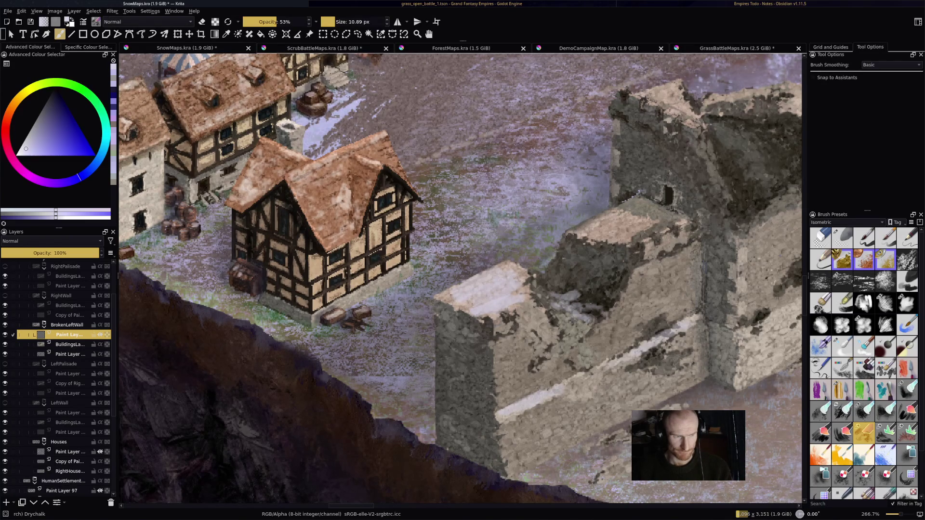
mouse_move(583, 278)
mouse_down()
mouse_move(619, 253)
mouse_move(601, 223)
mouse_move(655, 230)
mouse_up()
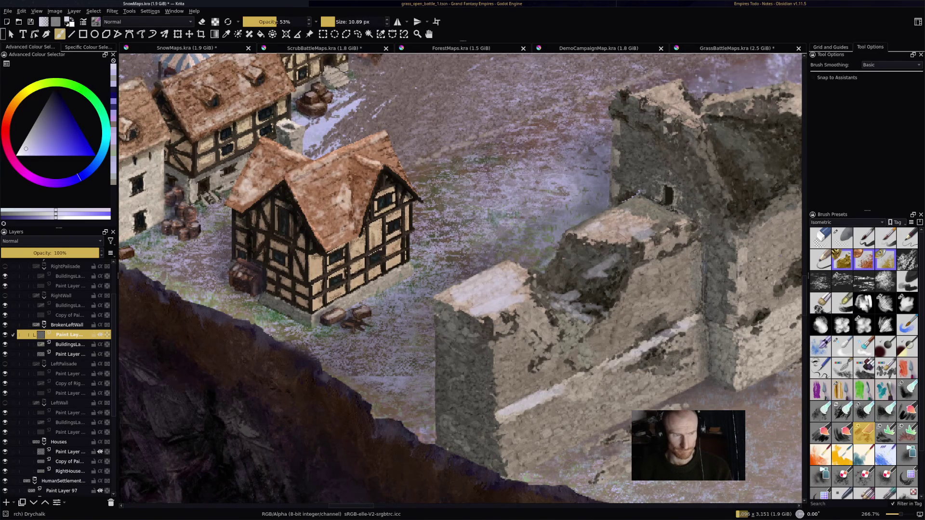
key(ctrl+z)
key(ctrl+z)
key(ctrl+z)
mouse_move(592, 238)
mouse_down()
mouse_move(624, 219)
mouse_move(647, 224)
mouse_up()
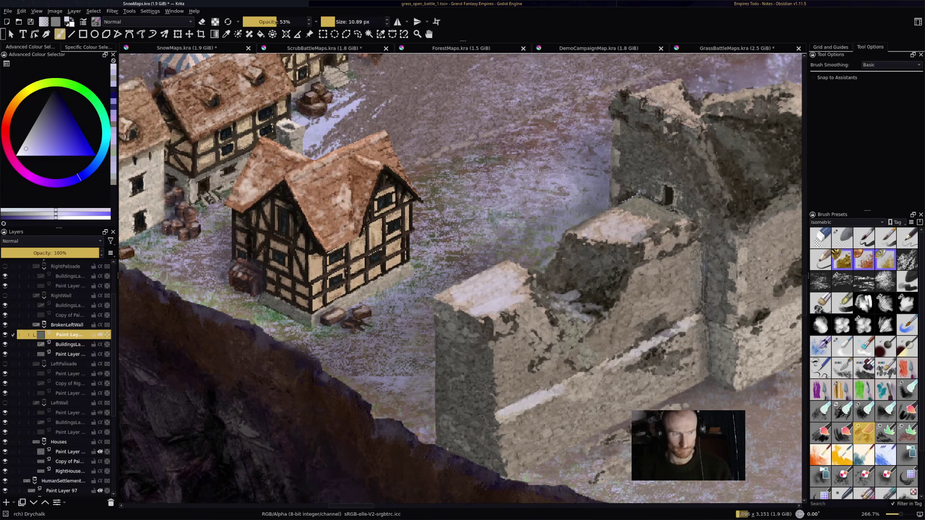
mouse_move(656, 95)
mouse_down()
mouse_move(690, 111)
mouse_move(737, 98)
mouse_up()
drag(721, 129, 748, 150)
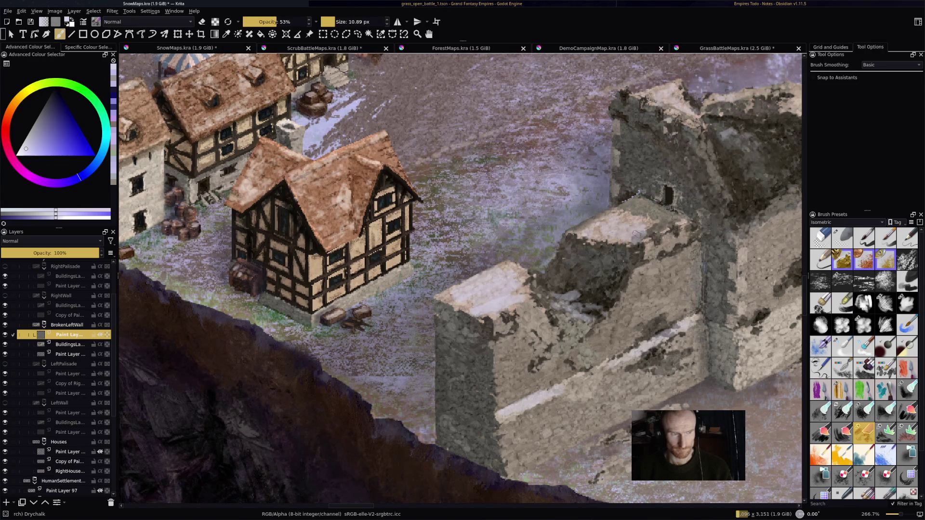
scroll(459, 279, down, 2)
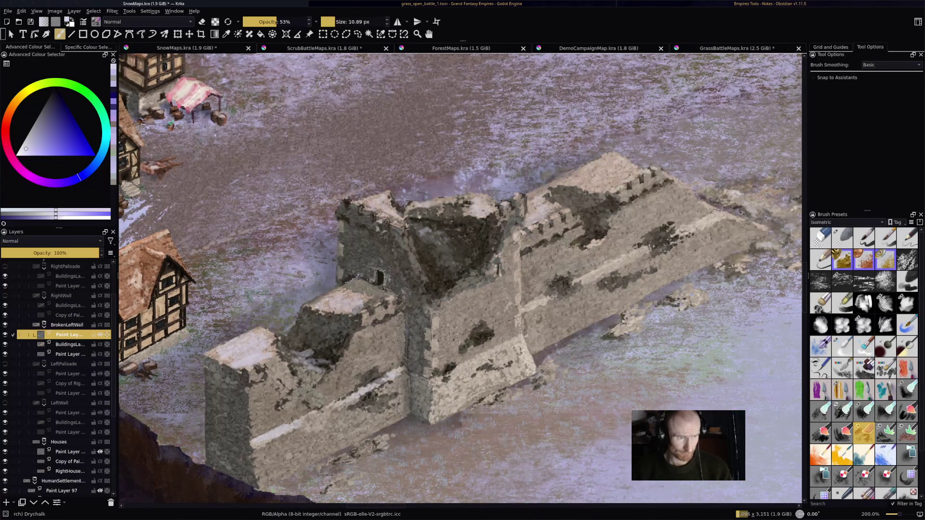
Step: Darken the tower corner and dab snow onto the wall tops, dark inner faces and lower edge, redoing one patch
drag(522, 197, 526, 217)
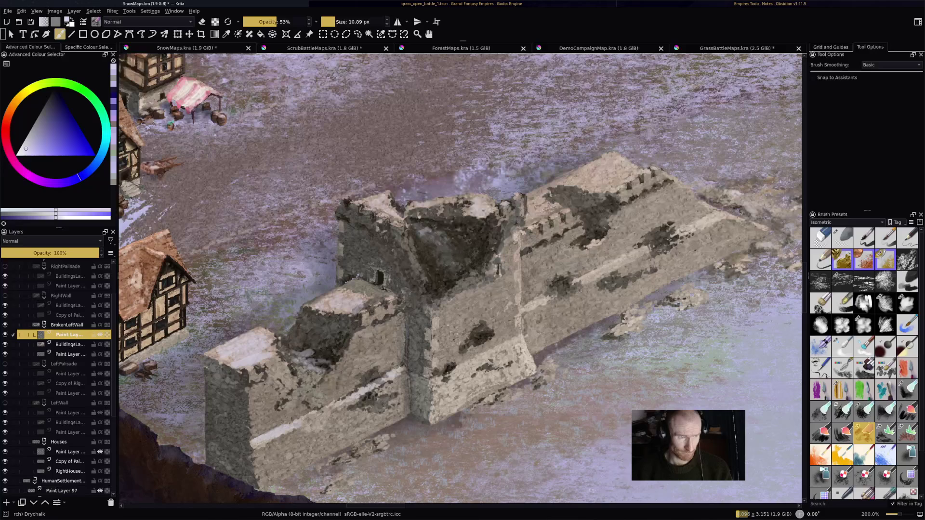
drag(595, 181, 607, 187)
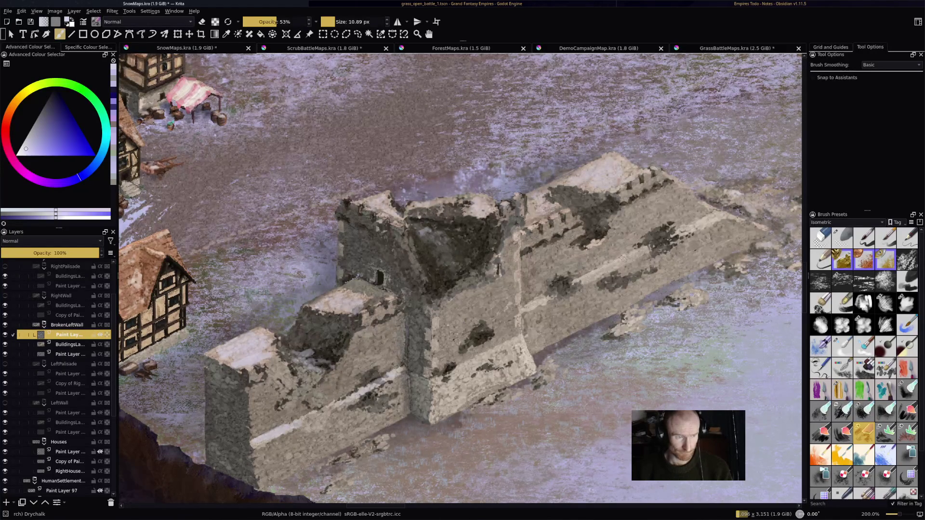
drag(589, 232, 595, 236)
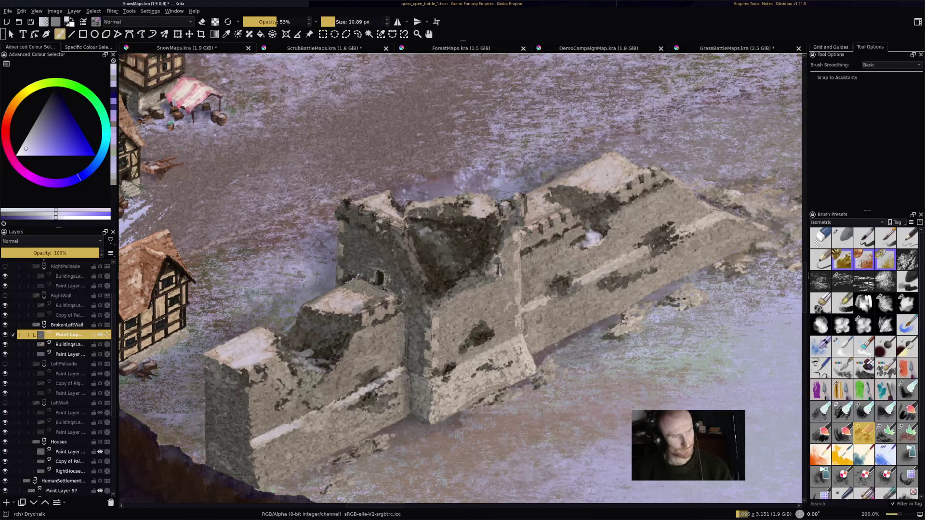
drag(314, 358, 325, 369)
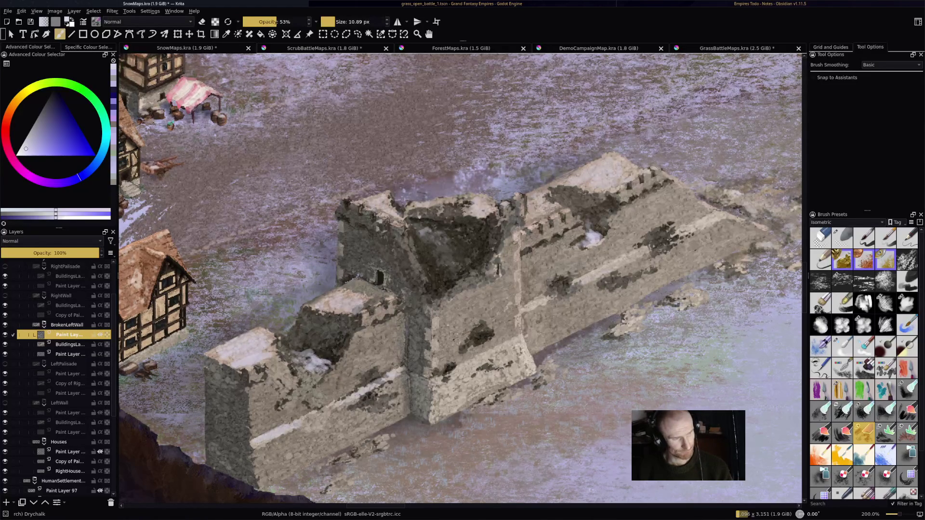
mouse_move(454, 270)
mouse_down()
mouse_move(470, 259)
mouse_move(456, 269)
mouse_move(460, 259)
mouse_up()
key(ctrl+z)
drag(424, 234, 451, 242)
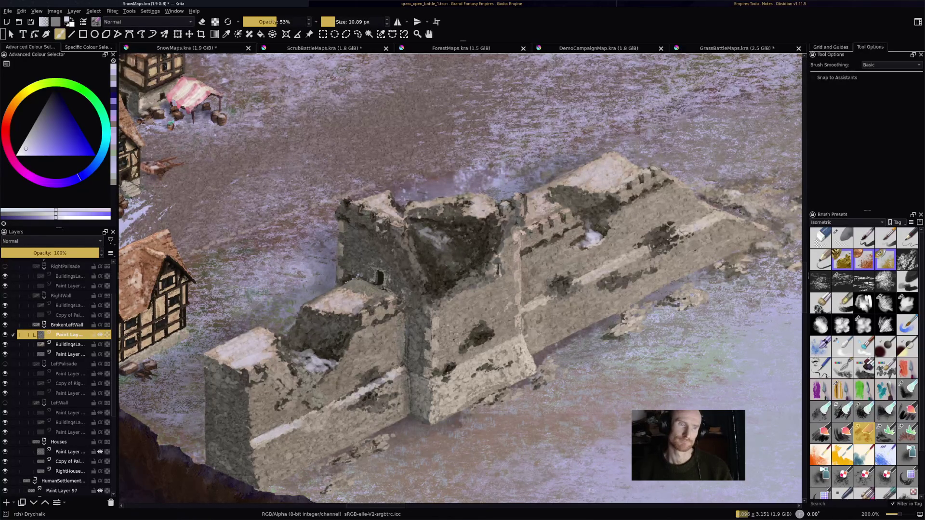
drag(645, 251, 621, 265)
drag(683, 296, 697, 292)
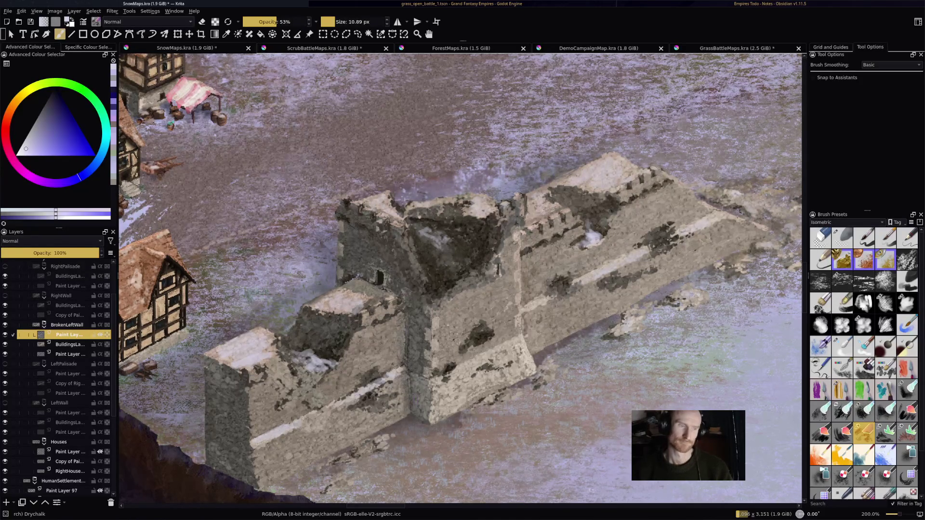
scroll(494, 352, down, 3)
scroll(493, 352, up, 2)
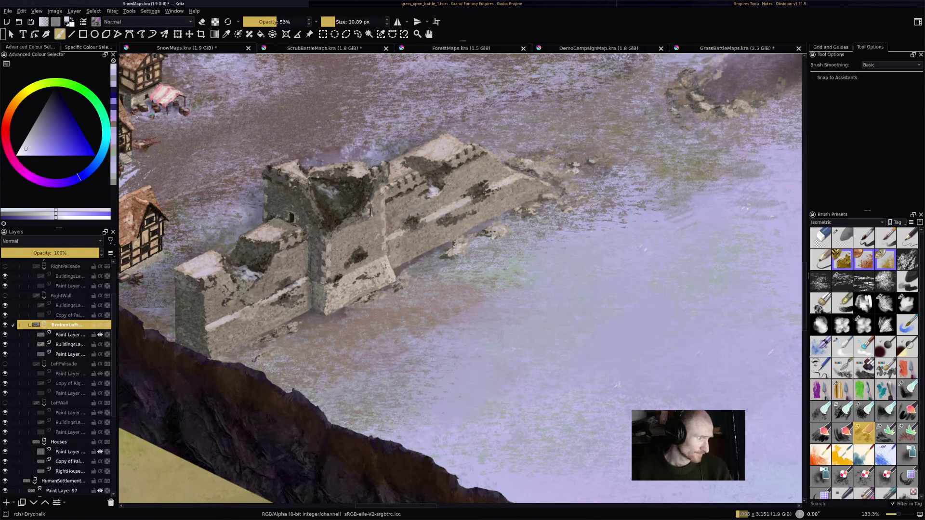
Step: Hide BrokenLeftWall, show RightWall, and add a new paint layer in its group
click(5, 324)
click(5, 296)
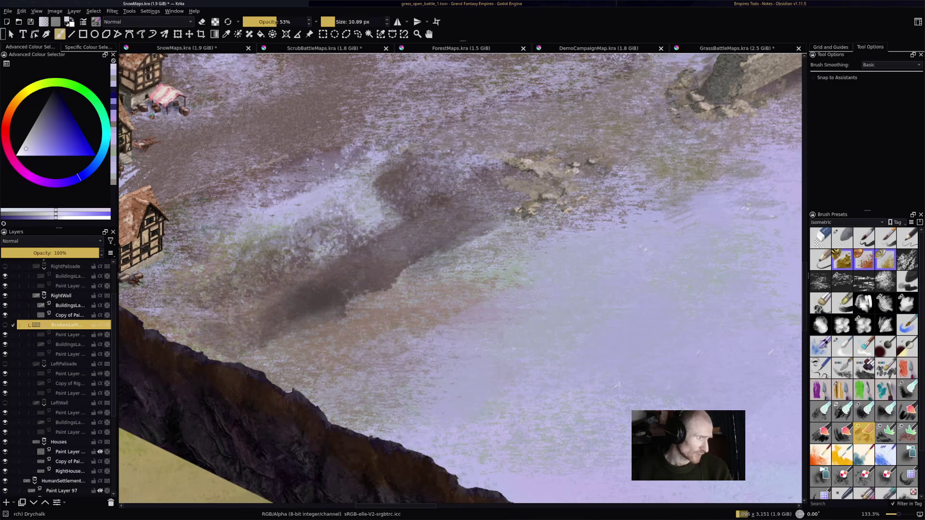
click(7, 503)
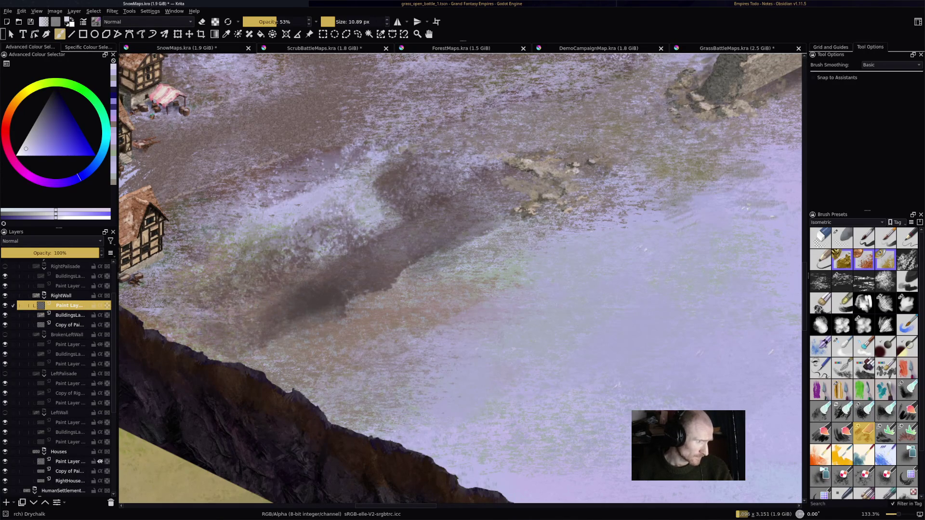
scroll(460, 279, up, 10)
scroll(460, 280, up, 3)
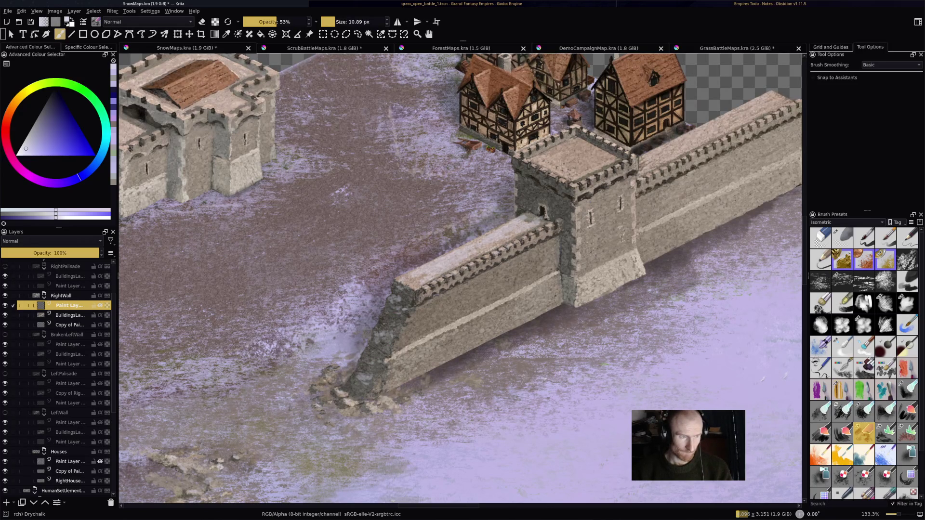
Step: Brush snow over the gate tower's top and along the top of the right stone wall
key(e)
key(e)
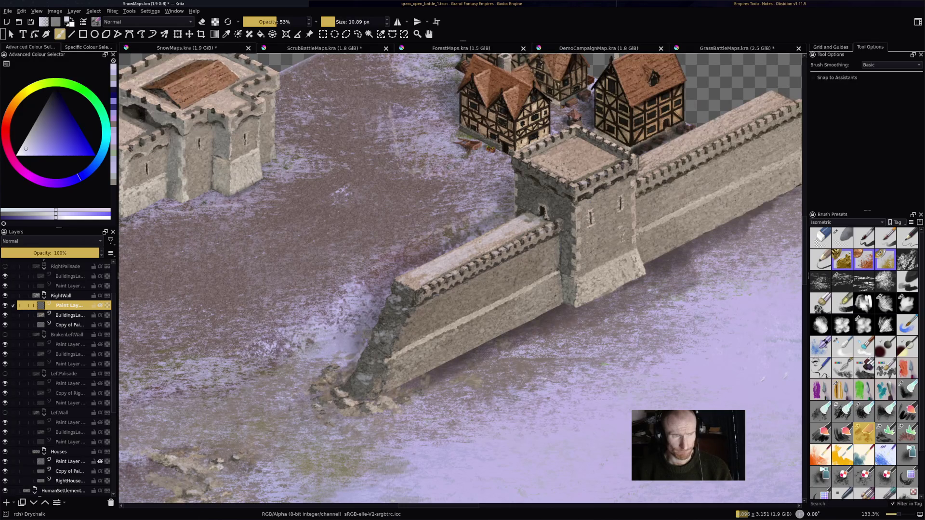
mouse_move(546, 156)
mouse_down()
mouse_move(581, 156)
mouse_move(599, 172)
mouse_move(595, 165)
mouse_move(614, 151)
mouse_up()
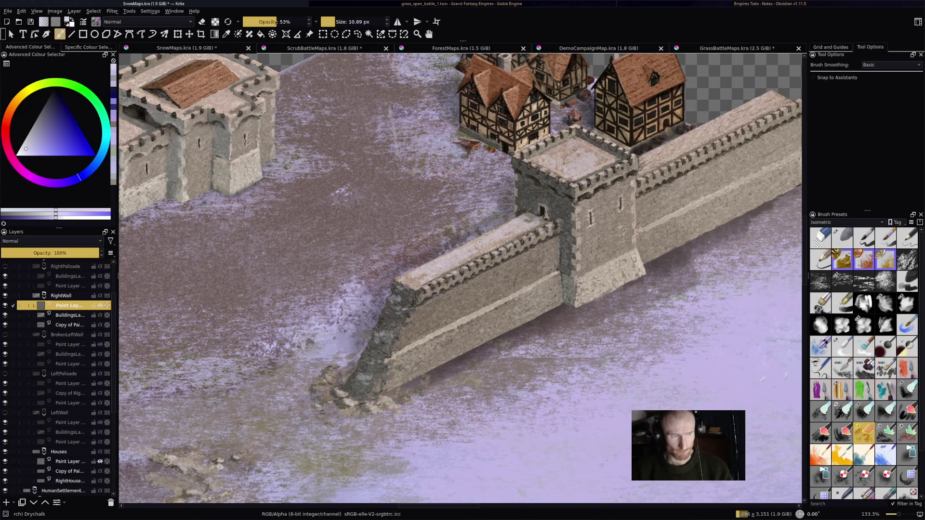
mouse_move(549, 149)
mouse_down()
mouse_move(580, 153)
mouse_move(576, 164)
mouse_up()
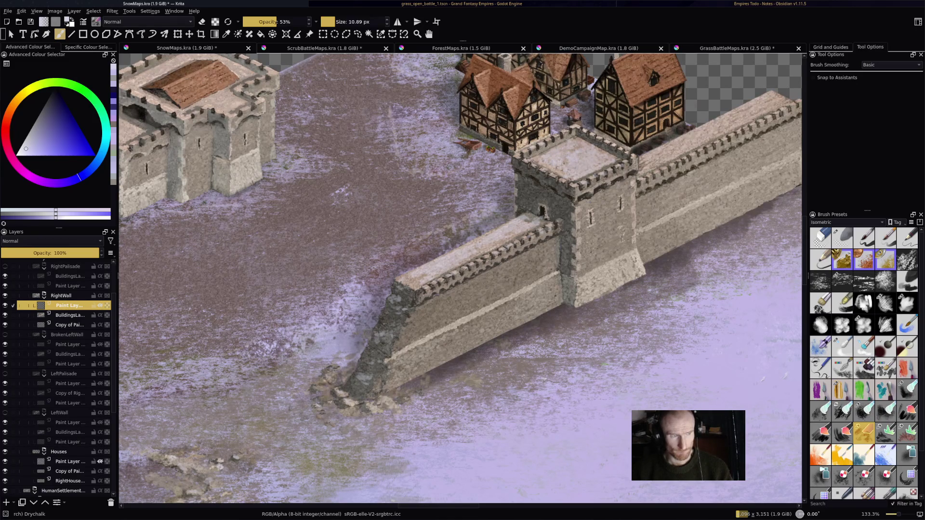
key(e)
key(e)
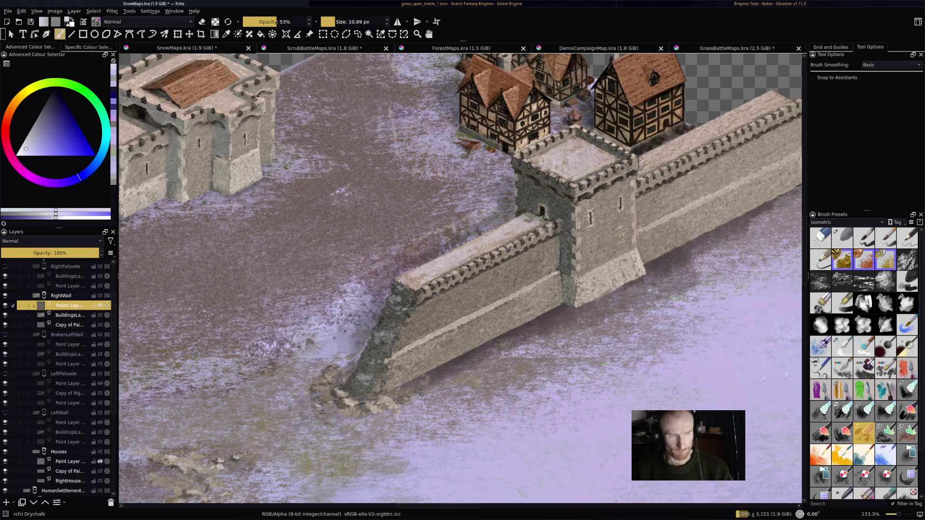
mouse_move(672, 152)
mouse_down()
mouse_move(712, 137)
mouse_move(688, 141)
mouse_move(740, 110)
mouse_up()
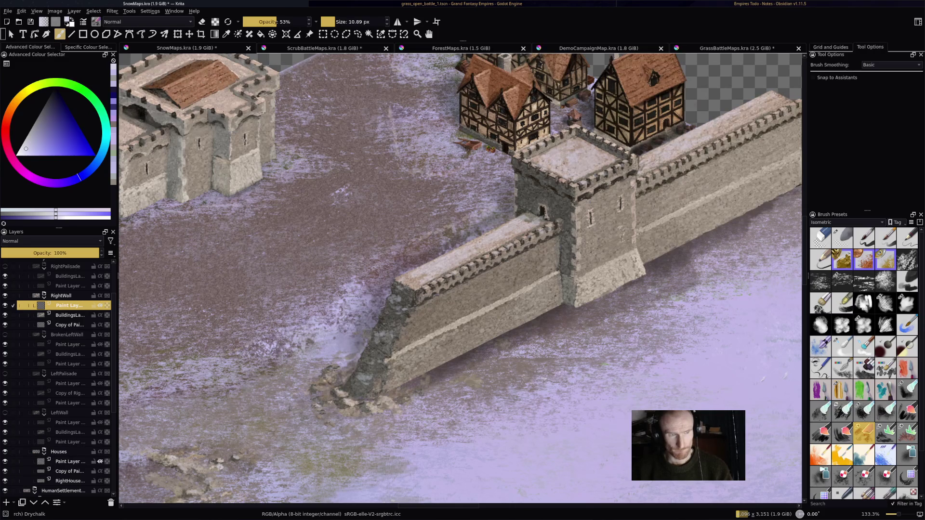
drag(698, 139, 779, 97)
right_click(719, 129)
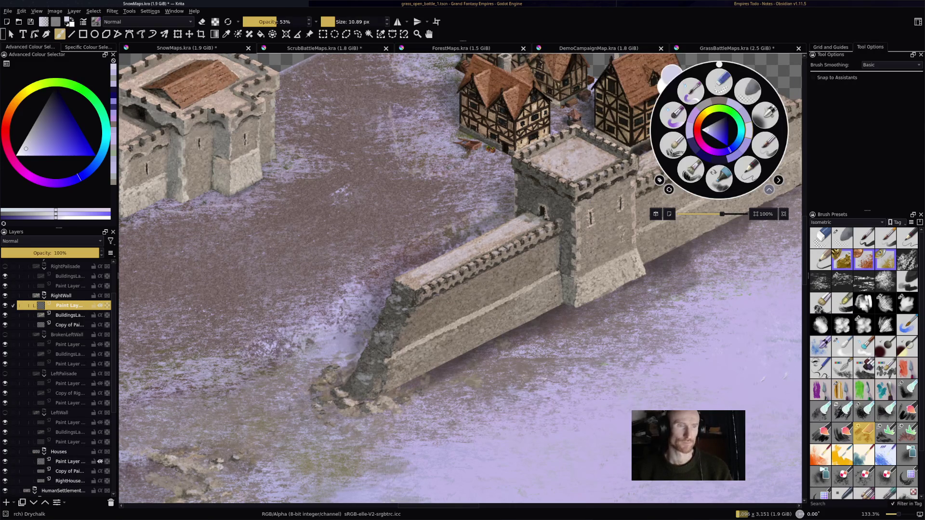
Step: Pan the view across the map toward the right wall
drag(650, 217, 369, 279)
scroll(434, 253, up, 2)
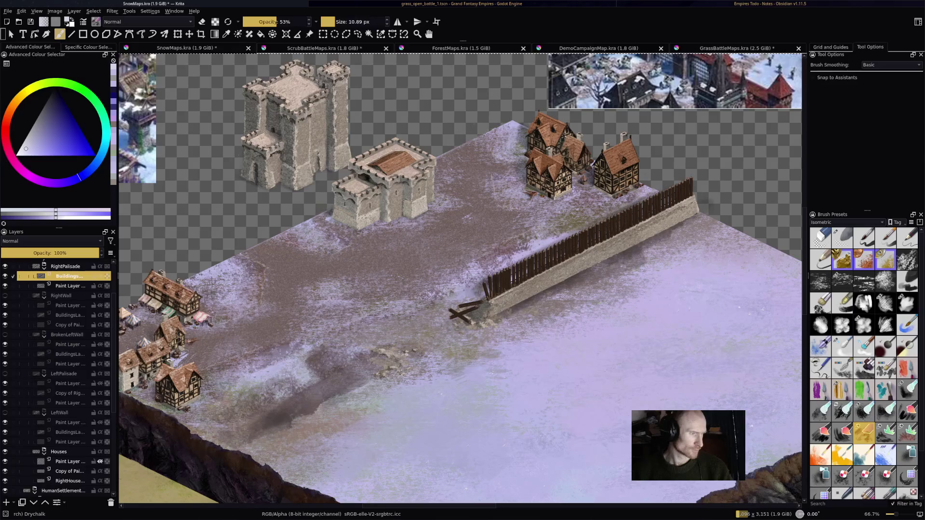
scroll(613, 304, up, 1)
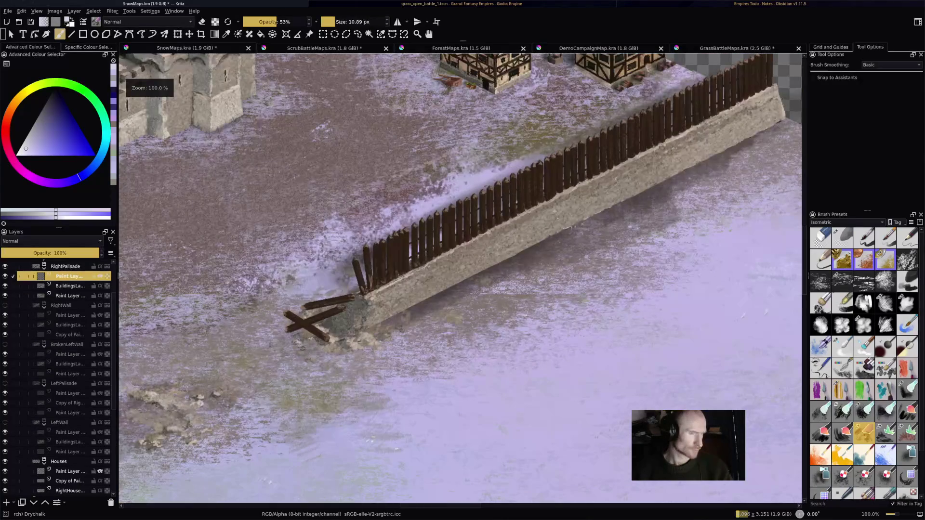
scroll(612, 305, up, 1)
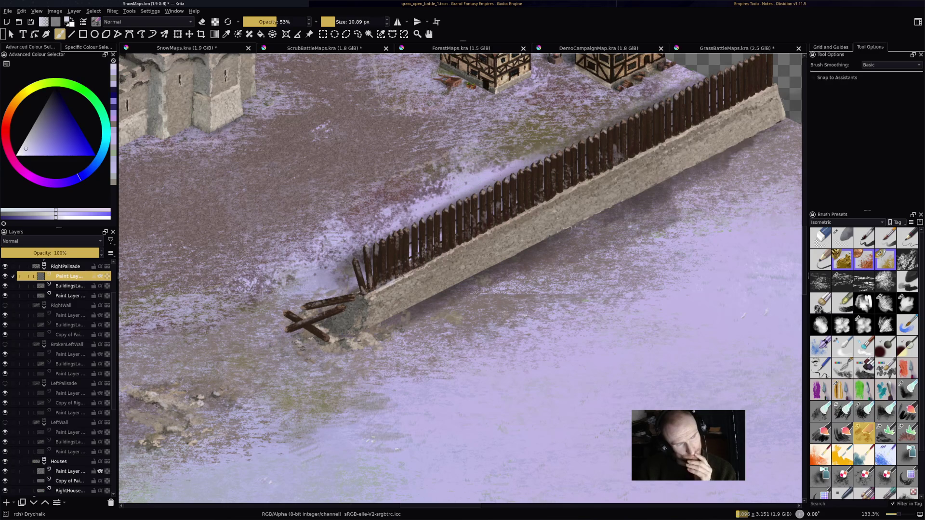
Step: Dust snow along the right palisade's stake tops, redoing one stroke, with extra near the broken end
mouse_move(633, 145)
mouse_down()
mouse_move(710, 98)
mouse_move(725, 103)
mouse_move(770, 79)
mouse_up()
drag(694, 124, 755, 90)
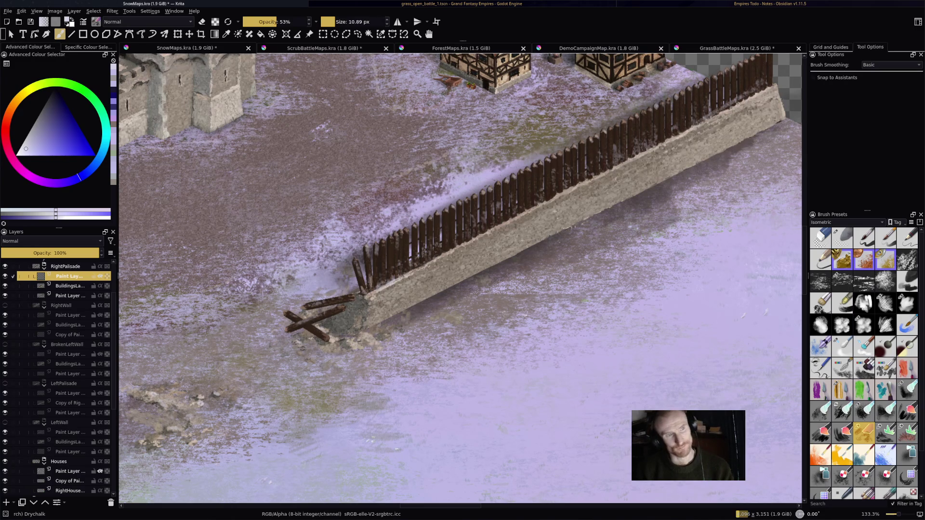
key(ctrl+z)
drag(751, 102, 585, 177)
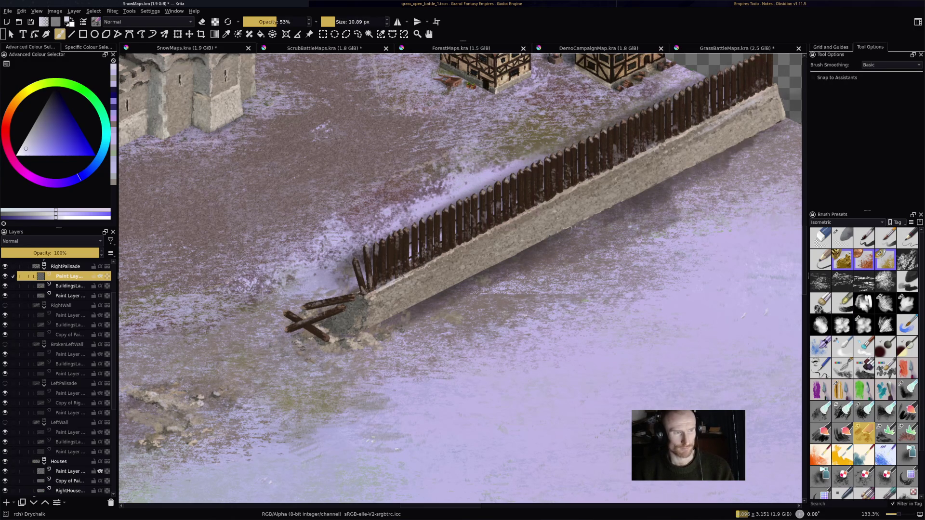
drag(343, 324, 361, 303)
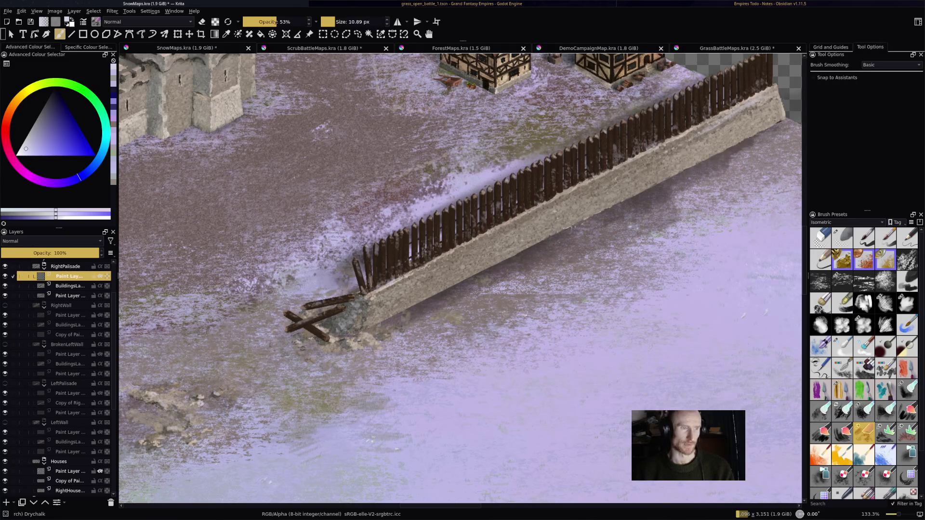
scroll(58, 361, up, 2)
Step: Hide RightPalisade, show and expand BrokenRightWall, and add a new paint layer to it
click(65, 322)
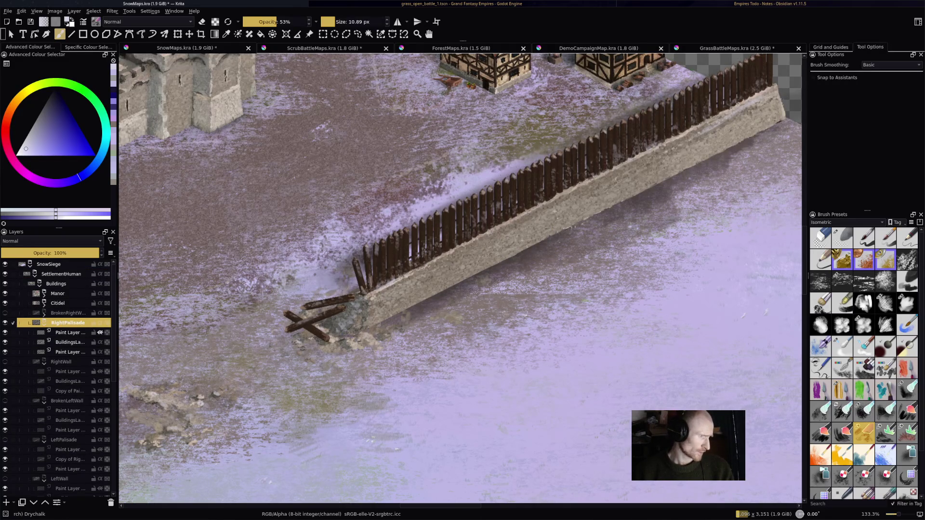
click(5, 314)
click(5, 322)
click(44, 316)
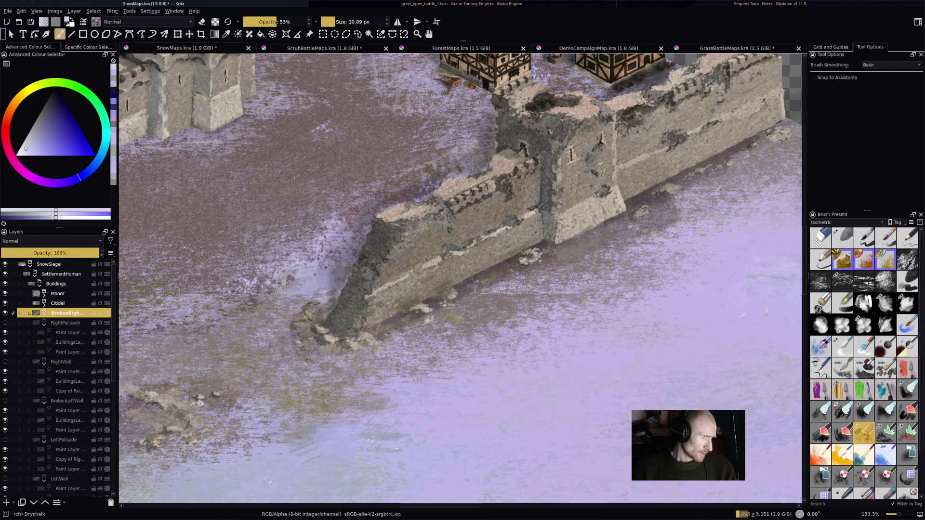
click(6, 502)
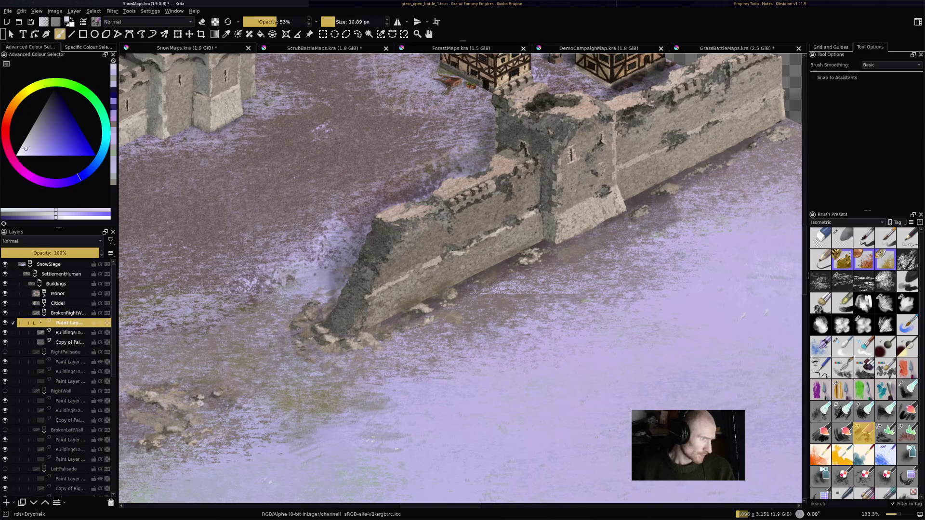
scroll(343, 274, up, 1)
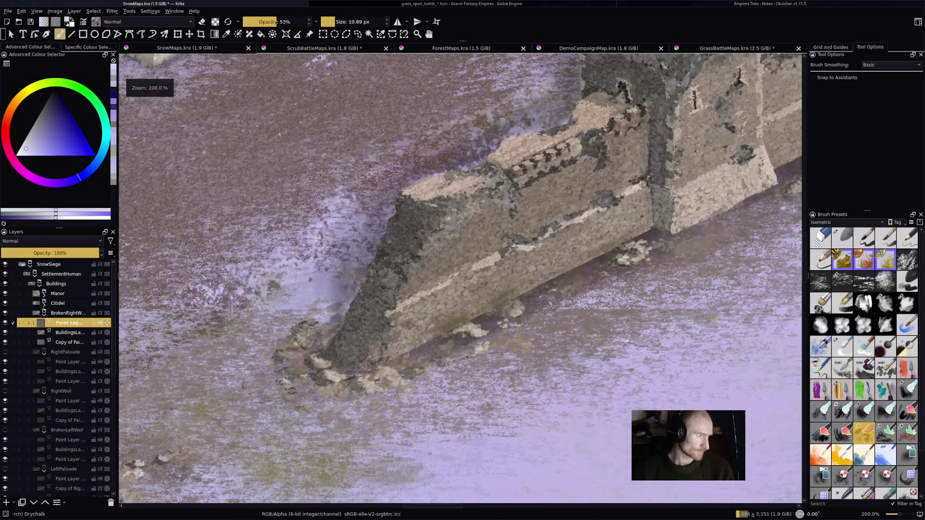
Step: Set the new layer's blending mode to Addition
click(50, 241)
click(29, 189)
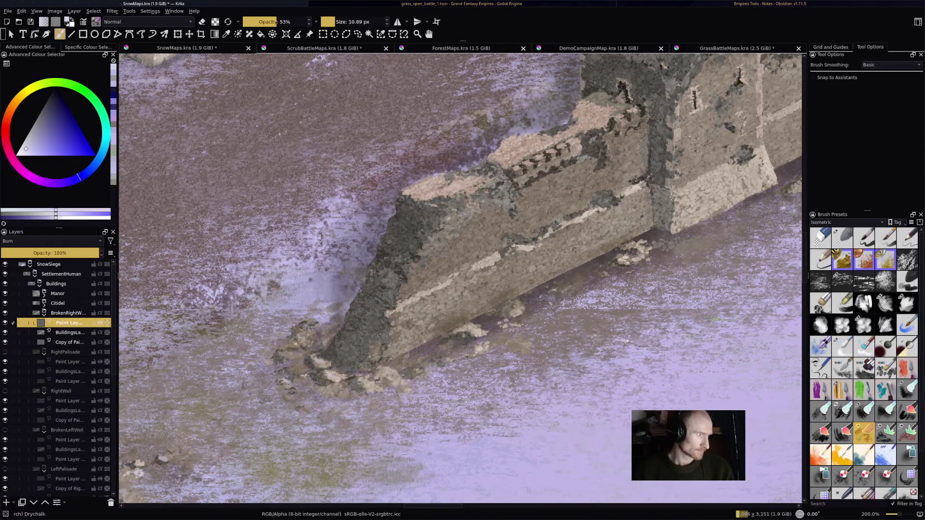
click(50, 241)
click(29, 233)
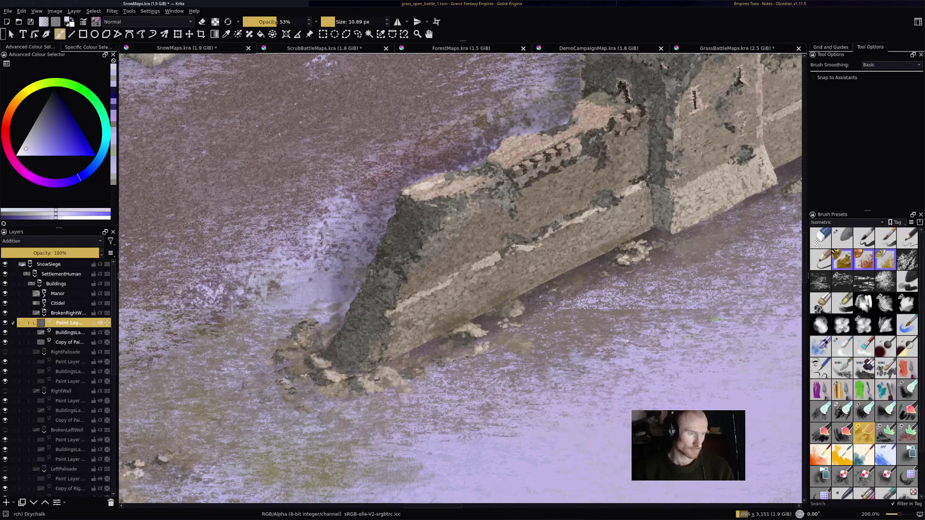
Step: Paint light snow highlights down the dark face of the broken right wall
drag(461, 184, 457, 192)
drag(413, 232, 392, 269)
drag(379, 302, 354, 326)
drag(404, 308, 505, 255)
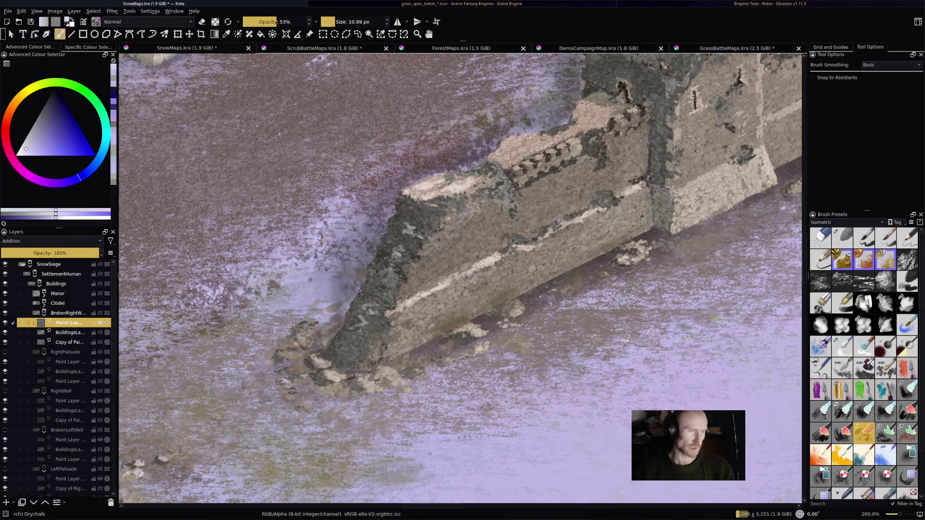
Step: Set the RightWall and BrokenLeftWall paint layers to Addition blending, then return to the BrokenRightWall layer
key(Page_Down)
key(Page_Down)
key(Page_Down)
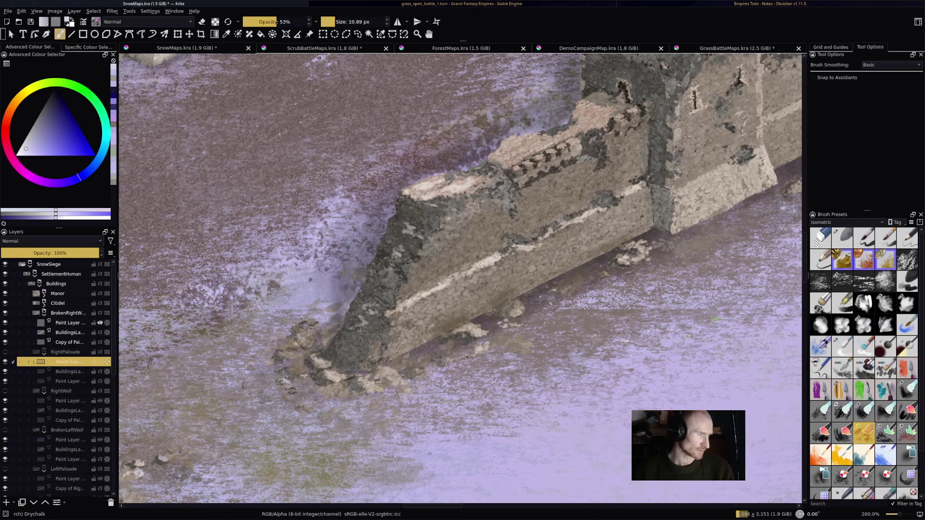
click(50, 241)
key(Escape)
click(67, 400)
click(50, 241)
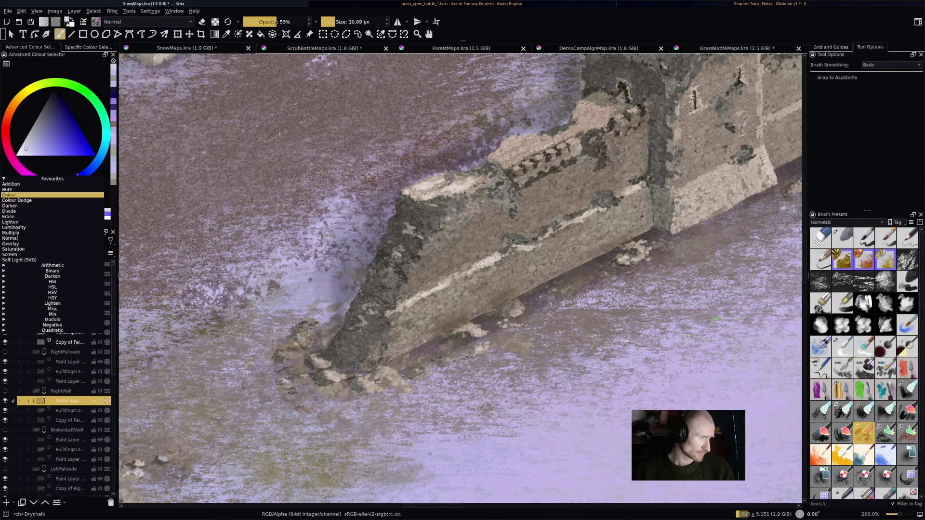
click(44, 192)
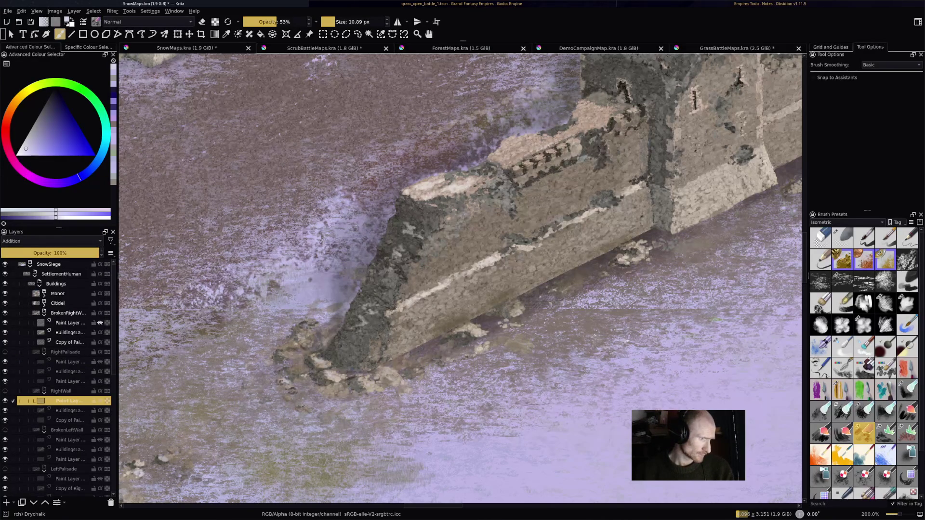
click(67, 440)
click(51, 240)
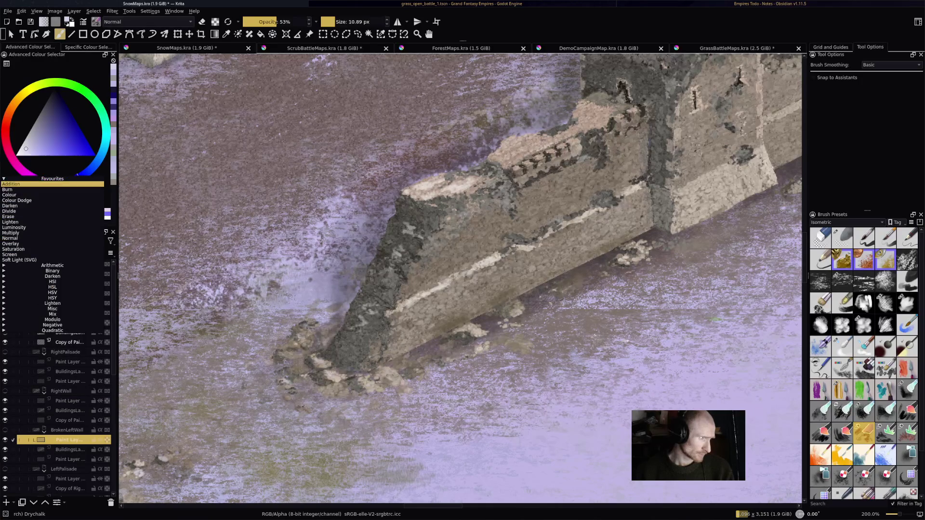
click(43, 191)
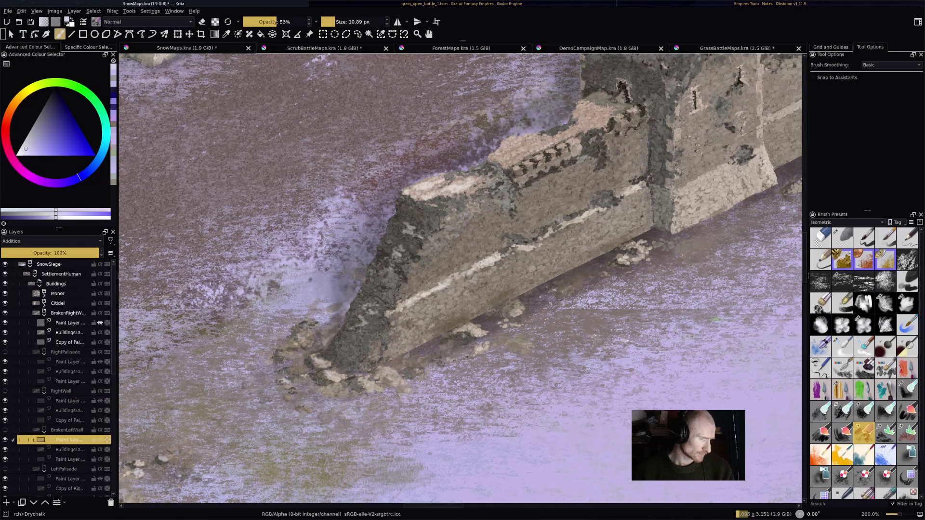
click(67, 478)
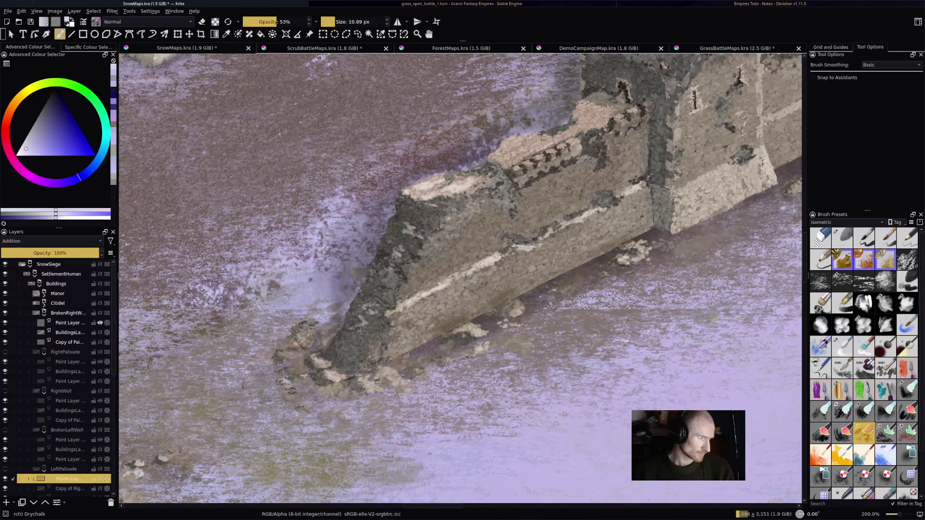
click(67, 322)
Step: Brighten the broken wall's face, upper stones and top edge with snow highlights
drag(482, 237, 495, 259)
mouse_move(565, 200)
mouse_down()
mouse_move(581, 218)
mouse_move(576, 206)
mouse_up()
mouse_move(578, 165)
mouse_down()
mouse_move(571, 150)
mouse_move(595, 160)
mouse_up()
mouse_move(520, 193)
mouse_down()
mouse_move(481, 201)
mouse_move(502, 204)
mouse_up()
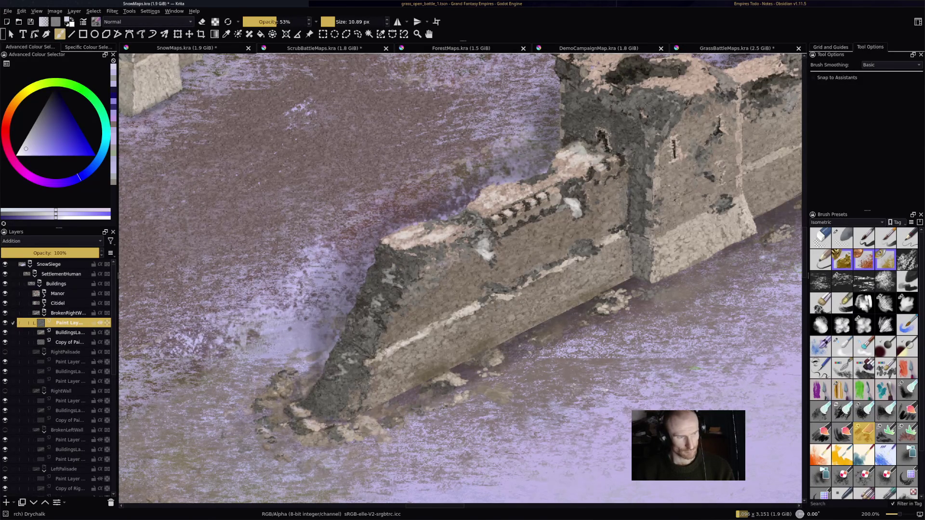
Step: Brush light snow over the broken wall's tower top and along the wall top beside it
drag(672, 145, 448, 275)
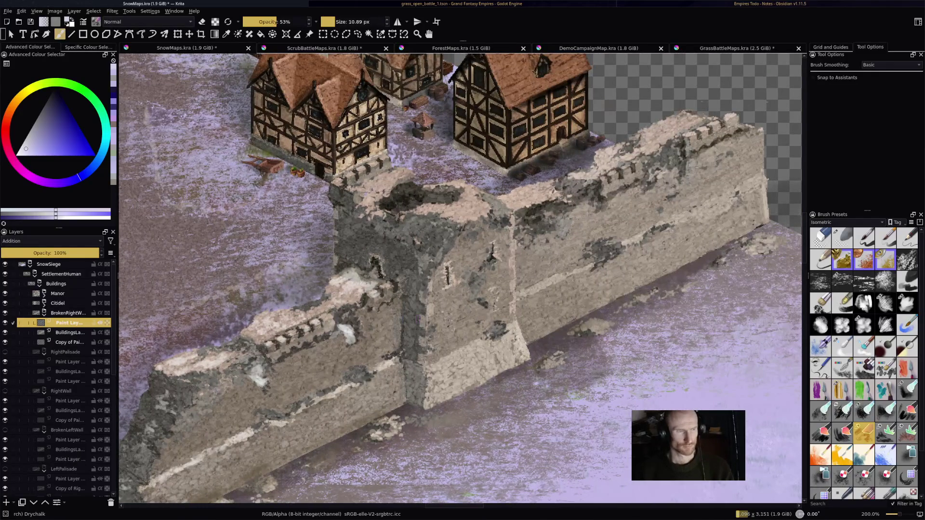
mouse_move(387, 185)
mouse_down()
mouse_move(376, 178)
mouse_move(363, 190)
mouse_move(373, 200)
mouse_move(467, 207)
mouse_move(483, 218)
mouse_move(464, 190)
mouse_move(508, 221)
mouse_up()
mouse_move(428, 239)
mouse_down()
mouse_move(445, 247)
mouse_move(448, 234)
mouse_up()
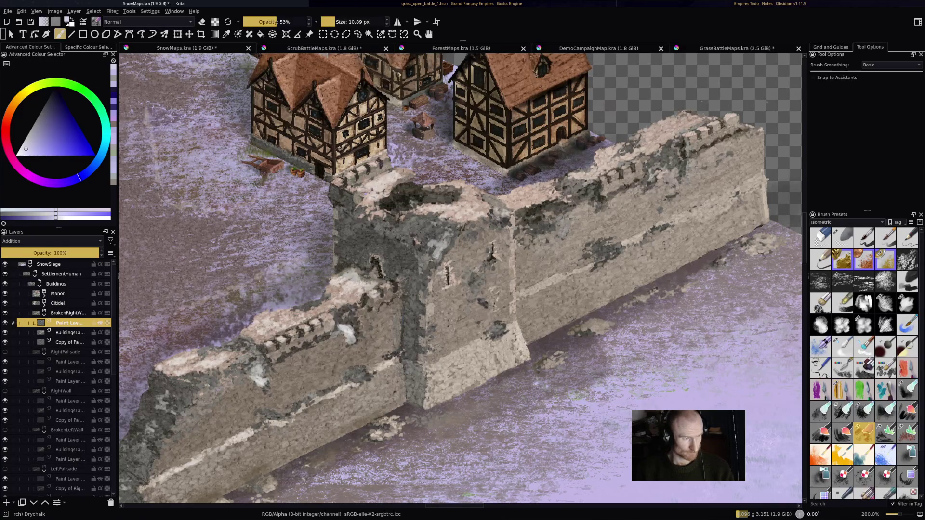
click(340, 183)
drag(506, 201, 553, 197)
drag(529, 230, 550, 230)
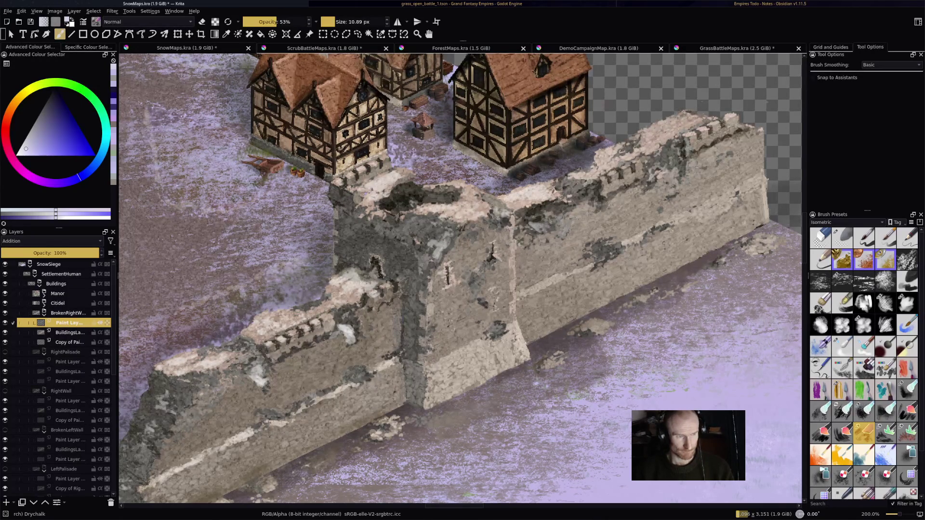
mouse_move(592, 197)
mouse_down()
mouse_move(577, 189)
mouse_move(600, 202)
mouse_move(593, 173)
mouse_move(614, 148)
mouse_move(639, 150)
mouse_move(675, 122)
mouse_move(693, 132)
mouse_move(718, 123)
mouse_up()
Step: Streak snow across the wall's stone face and onto the ground at its base
drag(665, 163, 687, 167)
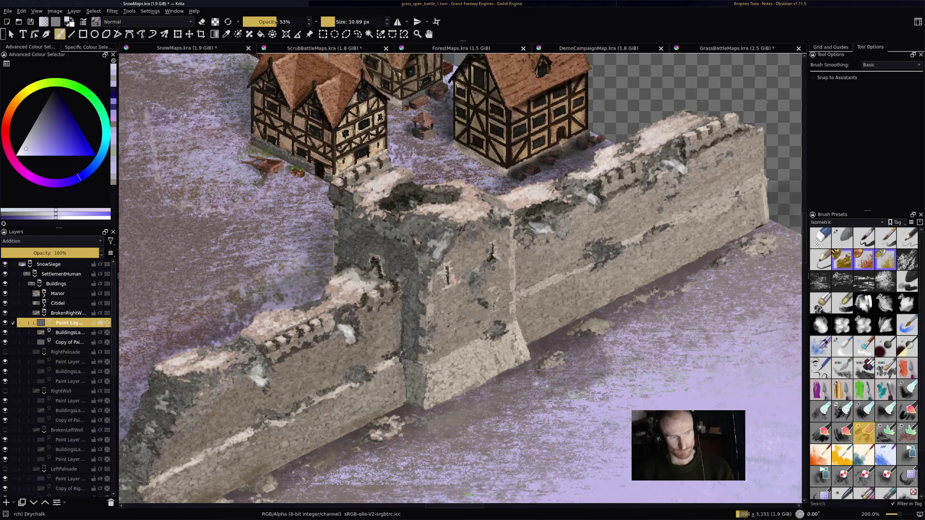
mouse_move(548, 287)
mouse_down()
mouse_move(527, 290)
mouse_move(652, 234)
mouse_up()
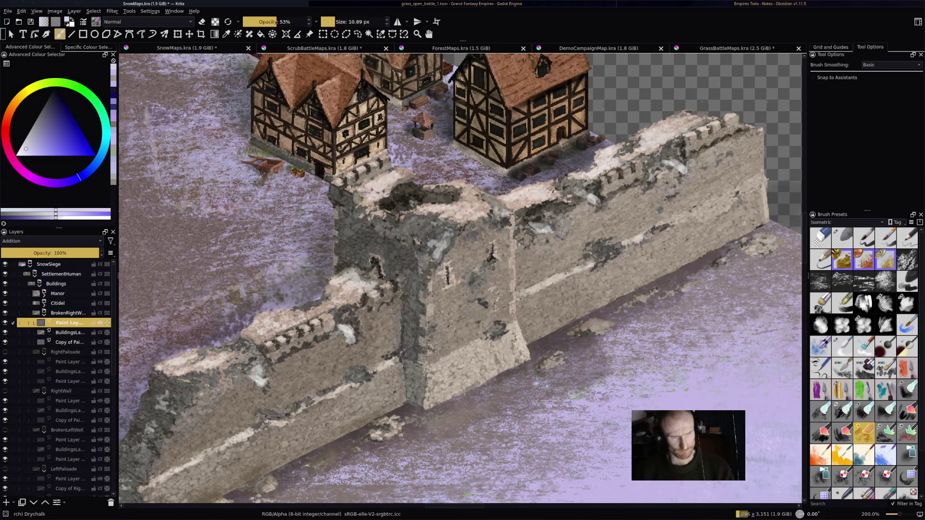
drag(585, 327, 649, 295)
drag(750, 244, 762, 240)
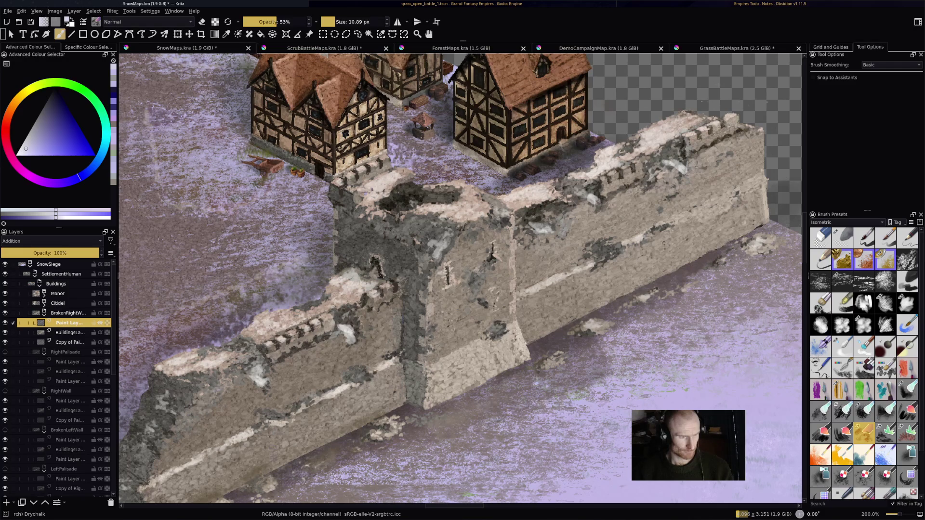
scroll(460, 280, down, 3)
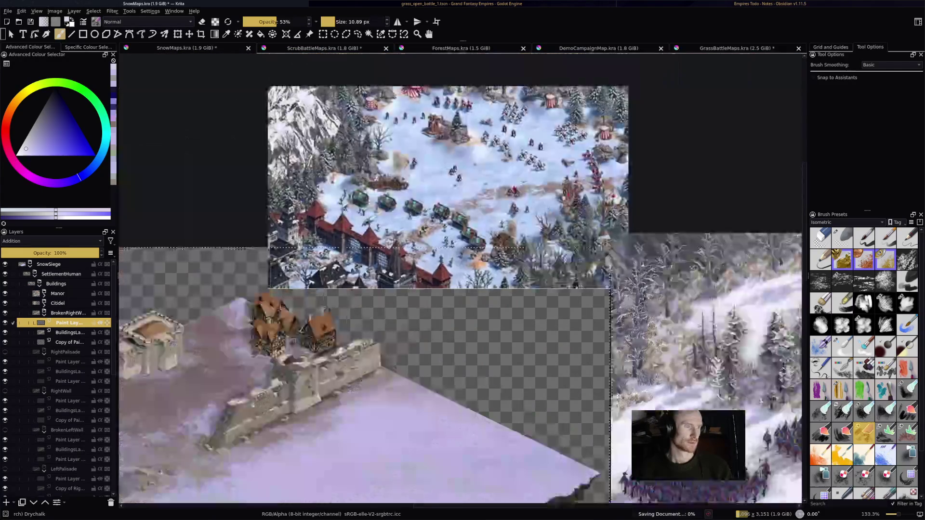
Step: Add a new paint layer inside the Citidel group
key(Page_Up)
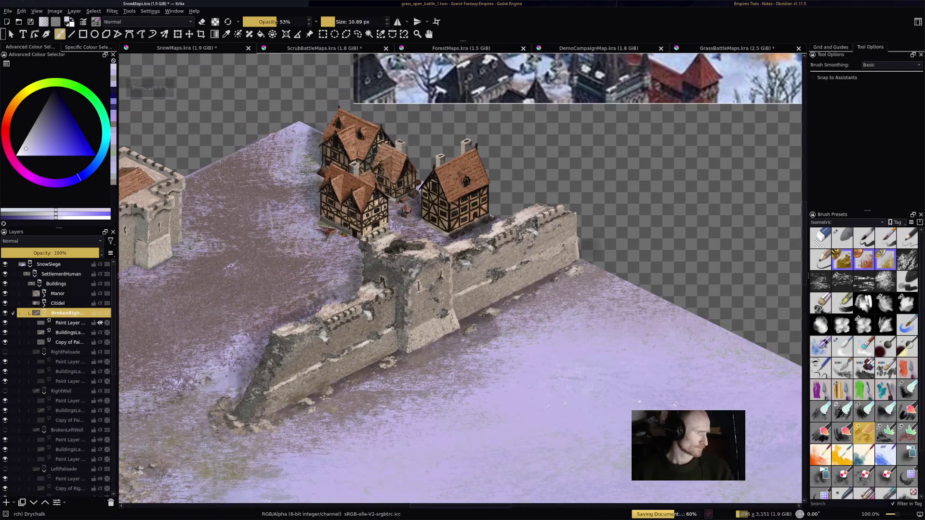
key(Page_Up)
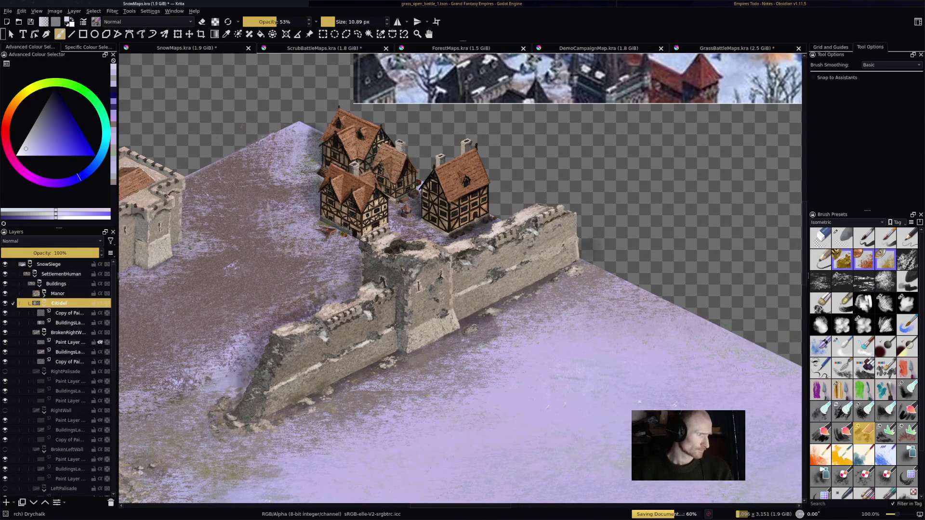
key(Insert)
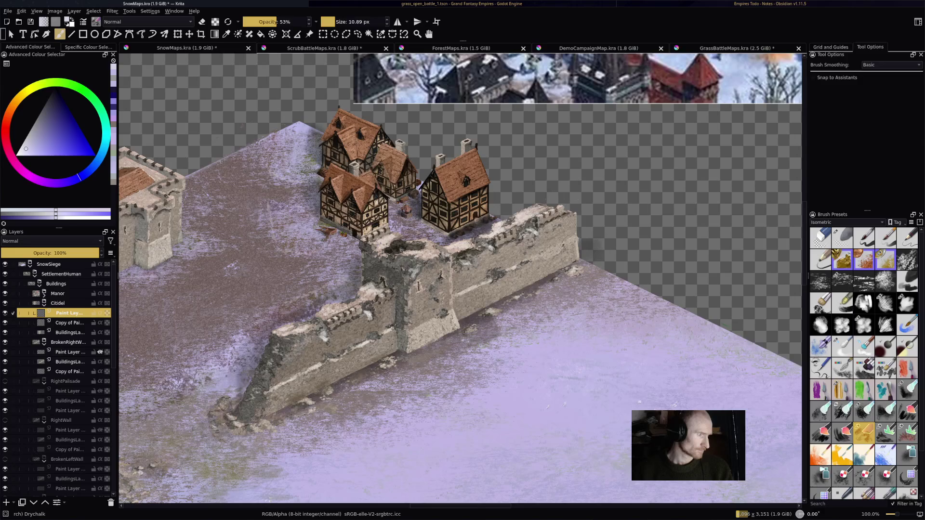
Step: Bring the citadel into view and paint its small front tower roof lighter
drag(398, 239, 694, 282)
scroll(460, 279, up, 2)
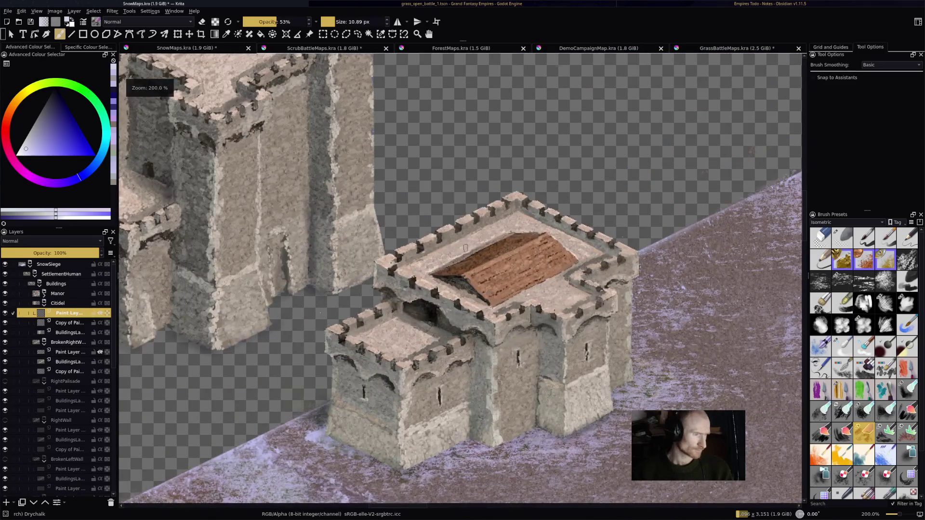
scroll(460, 279, up, 2)
drag(460, 289, 499, 311)
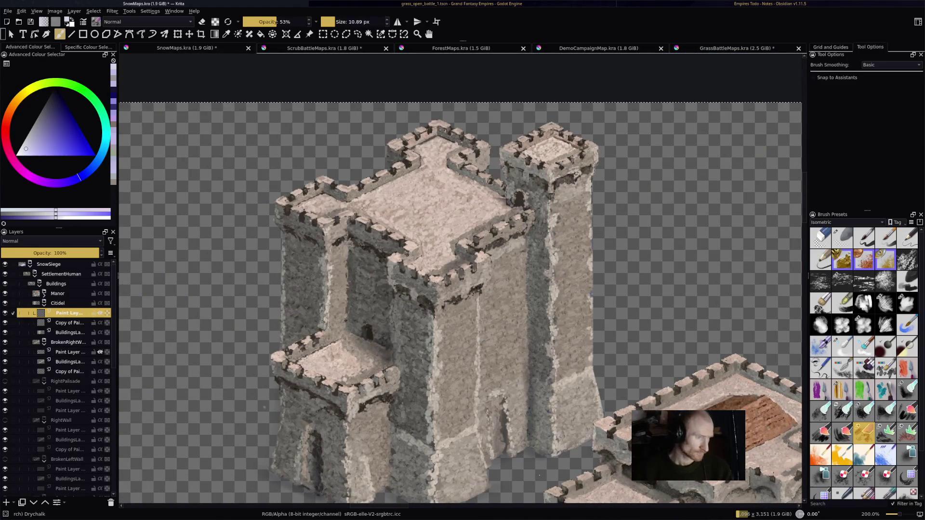
mouse_move(333, 353)
mouse_down()
mouse_move(309, 366)
mouse_move(346, 362)
mouse_move(351, 375)
mouse_move(357, 370)
mouse_move(311, 375)
mouse_up()
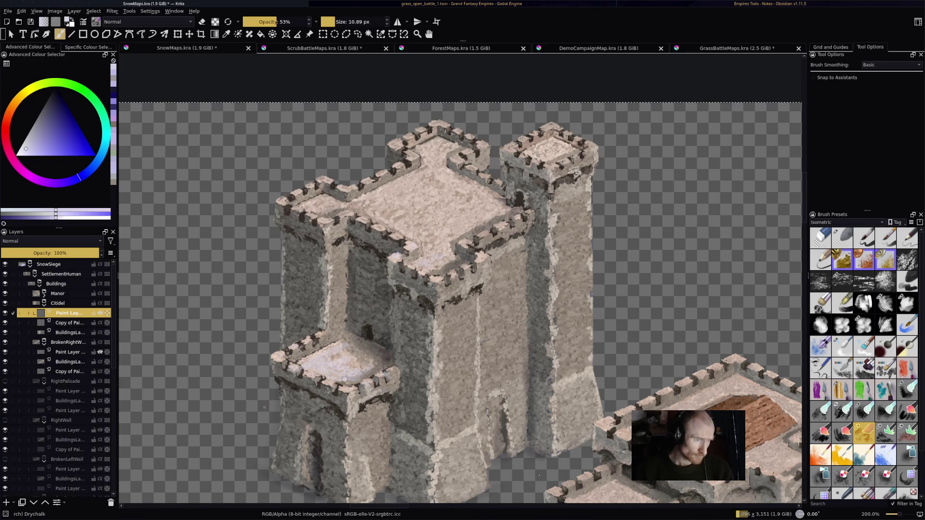
Step: Set the citadel layer to Addition blending and brighten the keep's roof with snow
mouse_move(433, 243)
mouse_down()
mouse_move(468, 227)
mouse_move(448, 208)
mouse_move(390, 198)
mouse_up()
click(51, 241)
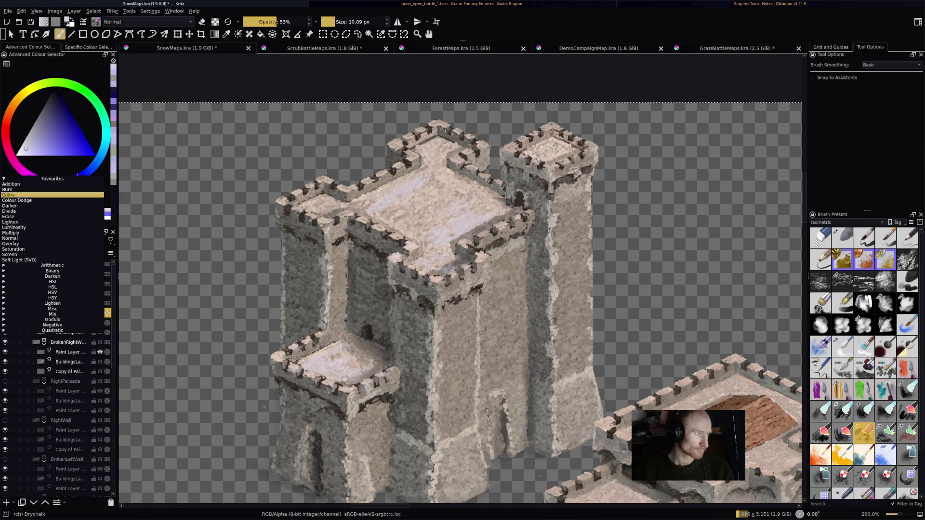
click(44, 217)
mouse_move(383, 196)
mouse_down()
mouse_move(423, 177)
mouse_move(452, 216)
mouse_up()
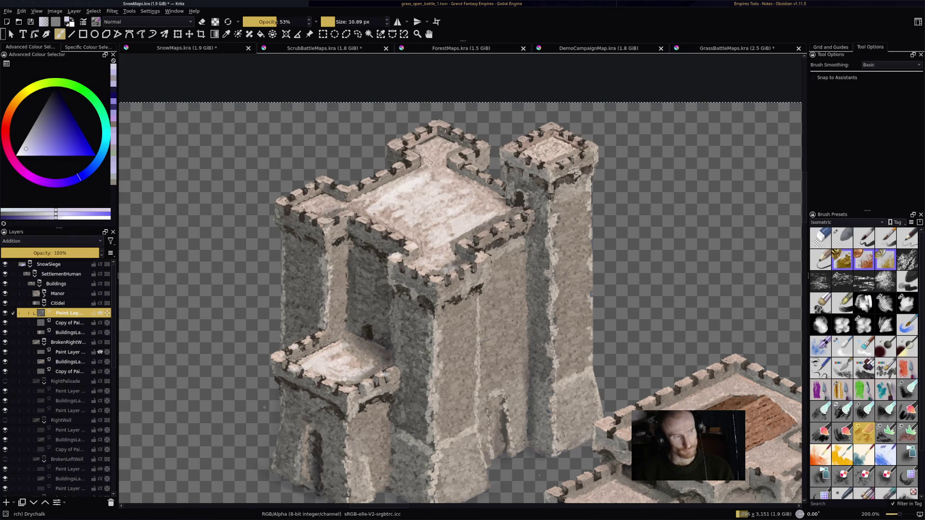
mouse_move(390, 205)
mouse_down()
mouse_move(395, 221)
mouse_move(312, 203)
mouse_move(347, 210)
mouse_move(344, 189)
mouse_up()
drag(395, 168, 407, 162)
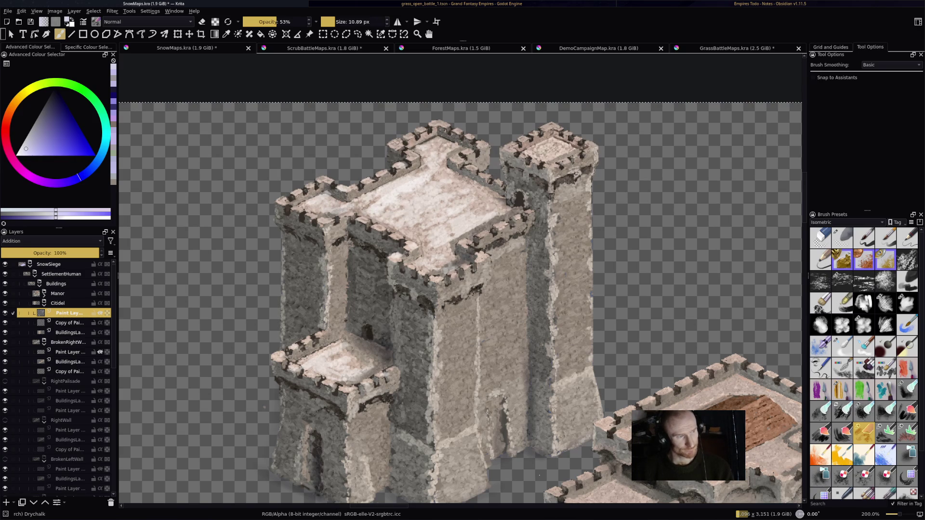
Step: Highlight the right tower's and keep's left crenellations with snow dabs
mouse_move(506, 149)
mouse_down()
mouse_move(538, 132)
mouse_move(558, 155)
mouse_up()
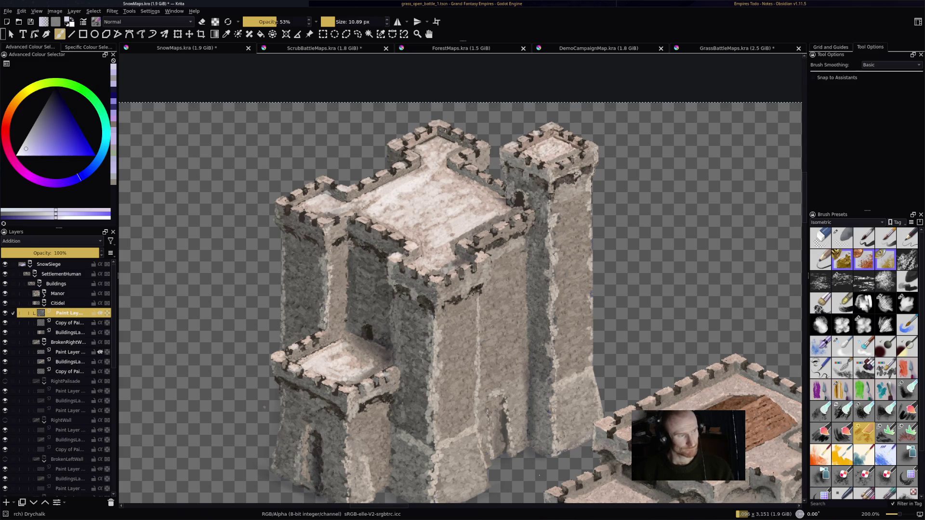
click(312, 216)
click(294, 208)
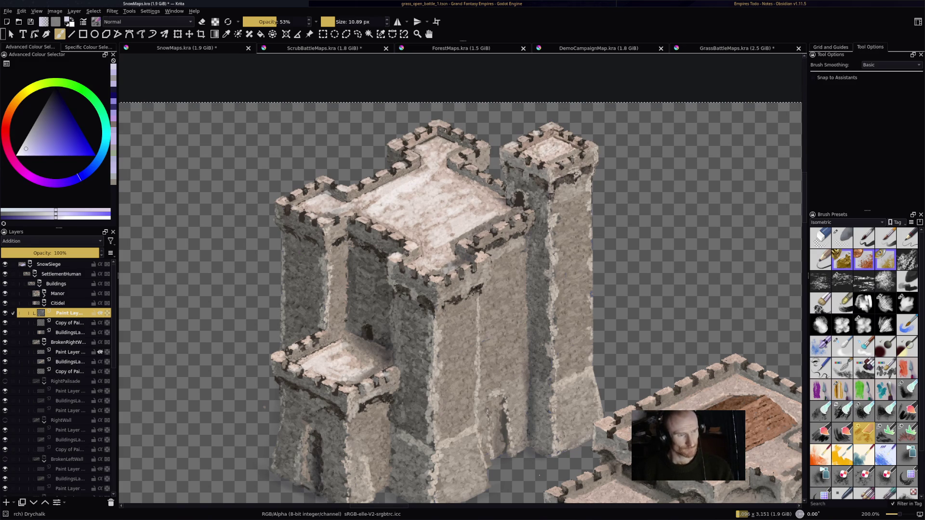
Step: Dab snow along the tower base, right edge and lower tower walls
drag(463, 457, 453, 493)
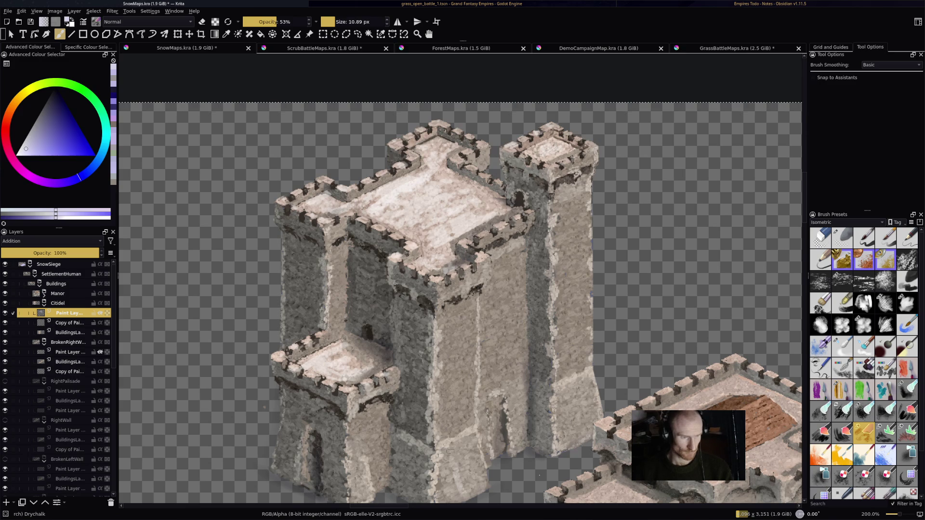
drag(576, 388, 596, 412)
mouse_move(409, 449)
mouse_down()
mouse_move(402, 467)
mouse_move(417, 487)
mouse_move(455, 500)
mouse_up()
drag(460, 463, 474, 490)
mouse_move(351, 471)
mouse_down()
mouse_move(353, 498)
mouse_move(362, 494)
mouse_up()
drag(325, 460, 337, 492)
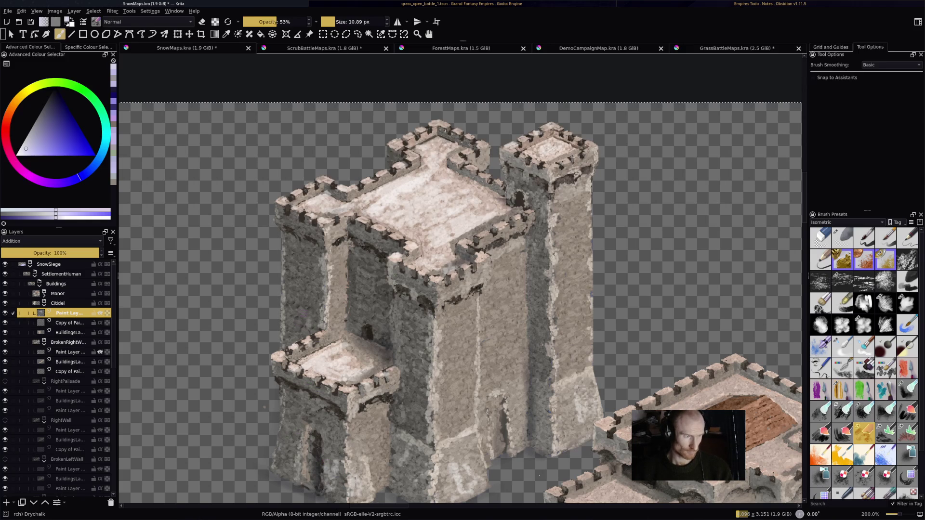
scroll(463, 289, down, 2)
scroll(463, 289, up, 1)
scroll(463, 289, up, 1)
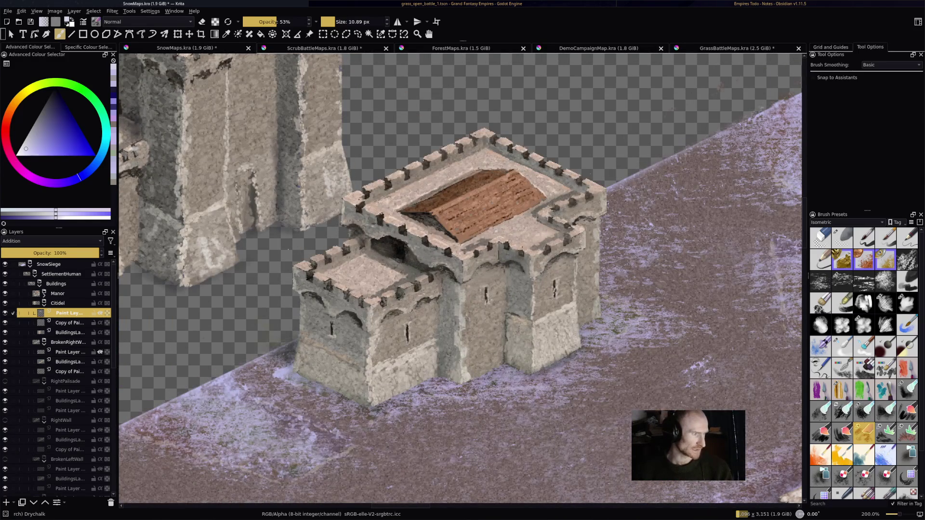
Step: Add an Addition-blended paint layer in the Manor group and brighten the lower tower's roof top
key(Page_Up)
key(Insert)
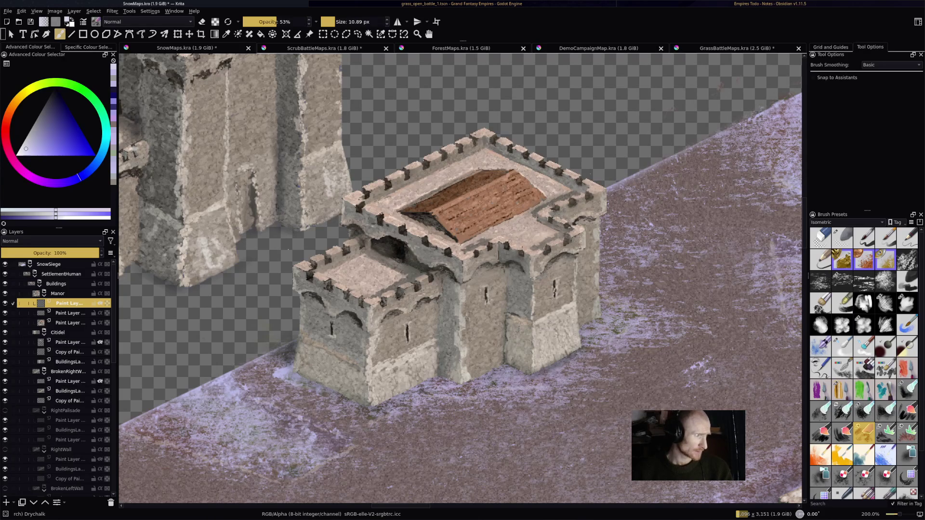
click(50, 241)
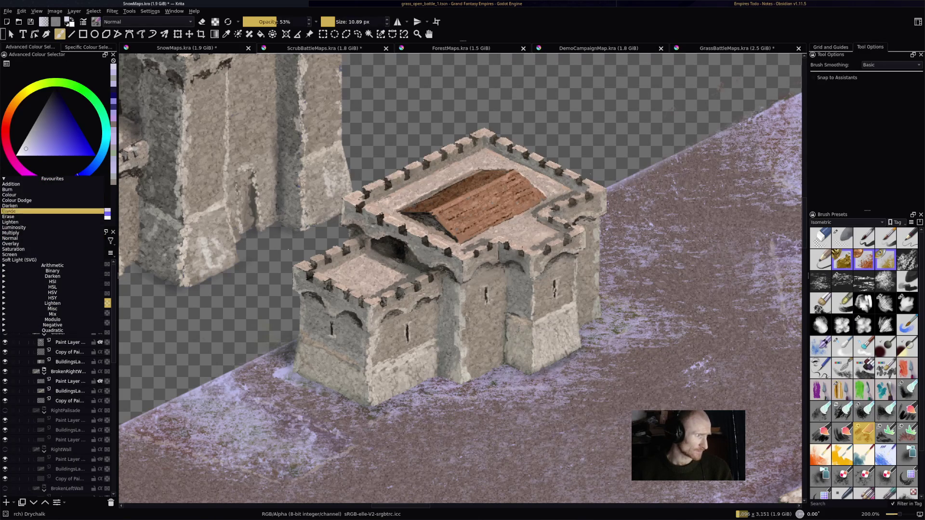
click(50, 187)
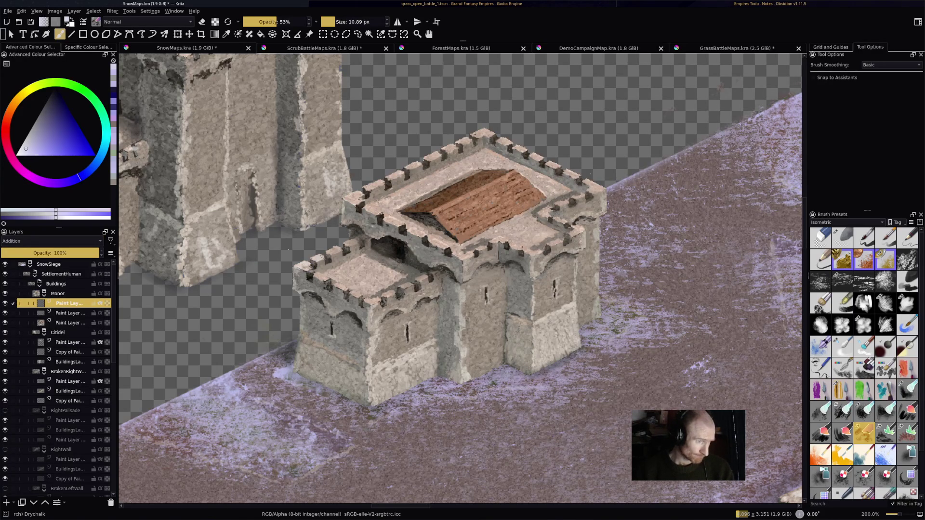
mouse_move(340, 261)
mouse_down()
mouse_move(408, 286)
mouse_move(370, 295)
mouse_move(365, 288)
mouse_move(417, 272)
mouse_move(397, 288)
mouse_move(345, 290)
mouse_move(383, 302)
mouse_move(420, 283)
mouse_up()
Step: Toggle eraser mode, then brush pale snow across the manor's wooden plank roof
key(e)
key(e)
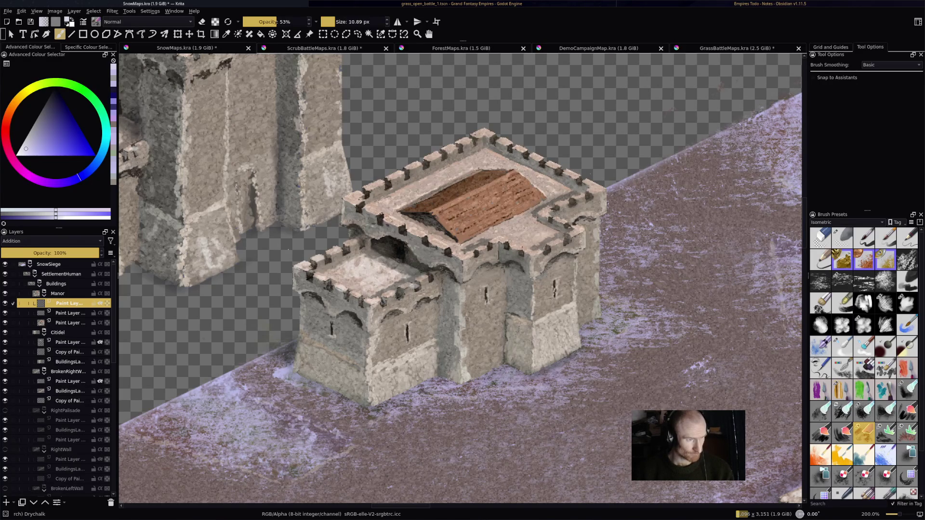
key(e)
key(e)
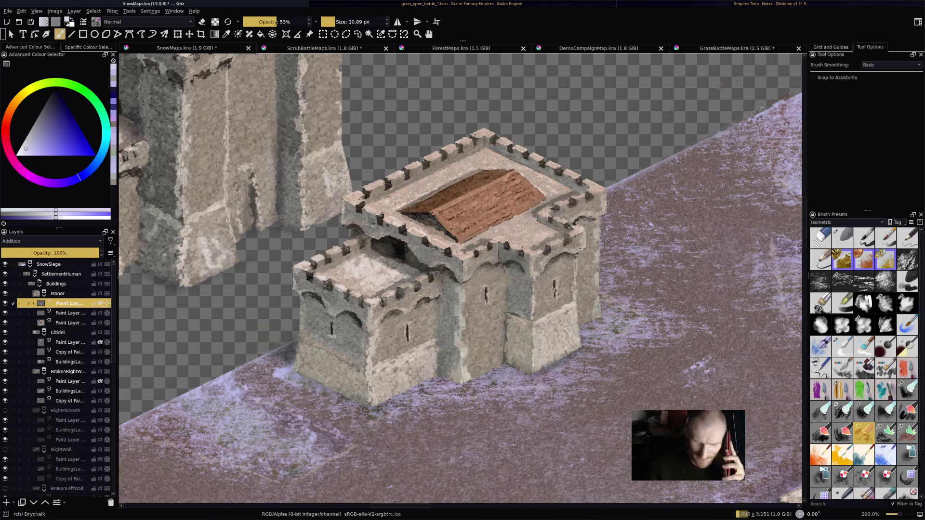
mouse_move(444, 196)
mouse_down()
mouse_move(428, 204)
mouse_move(488, 179)
mouse_move(439, 193)
mouse_move(498, 187)
mouse_move(453, 214)
mouse_up()
drag(528, 187, 456, 222)
drag(538, 203, 514, 214)
mouse_move(514, 175)
mouse_down()
mouse_move(542, 199)
mouse_move(512, 219)
mouse_move(552, 219)
mouse_move(569, 201)
mouse_up()
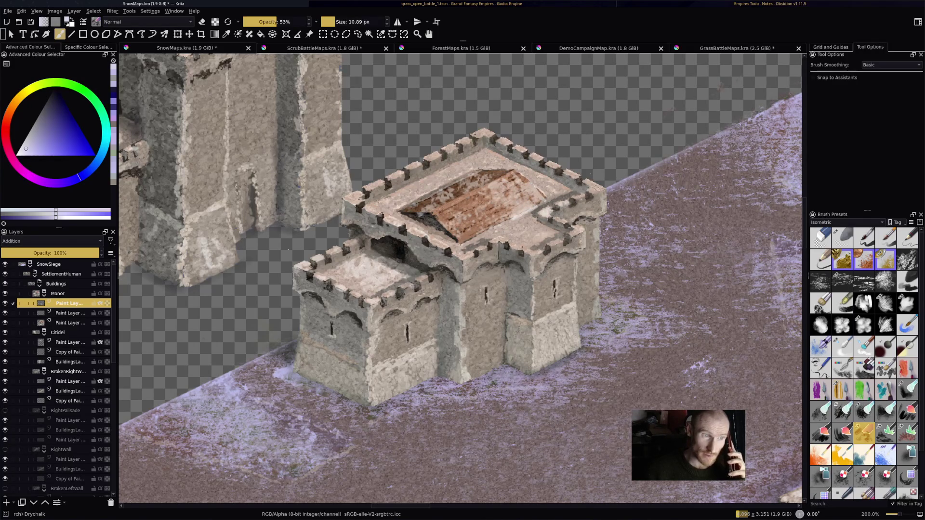